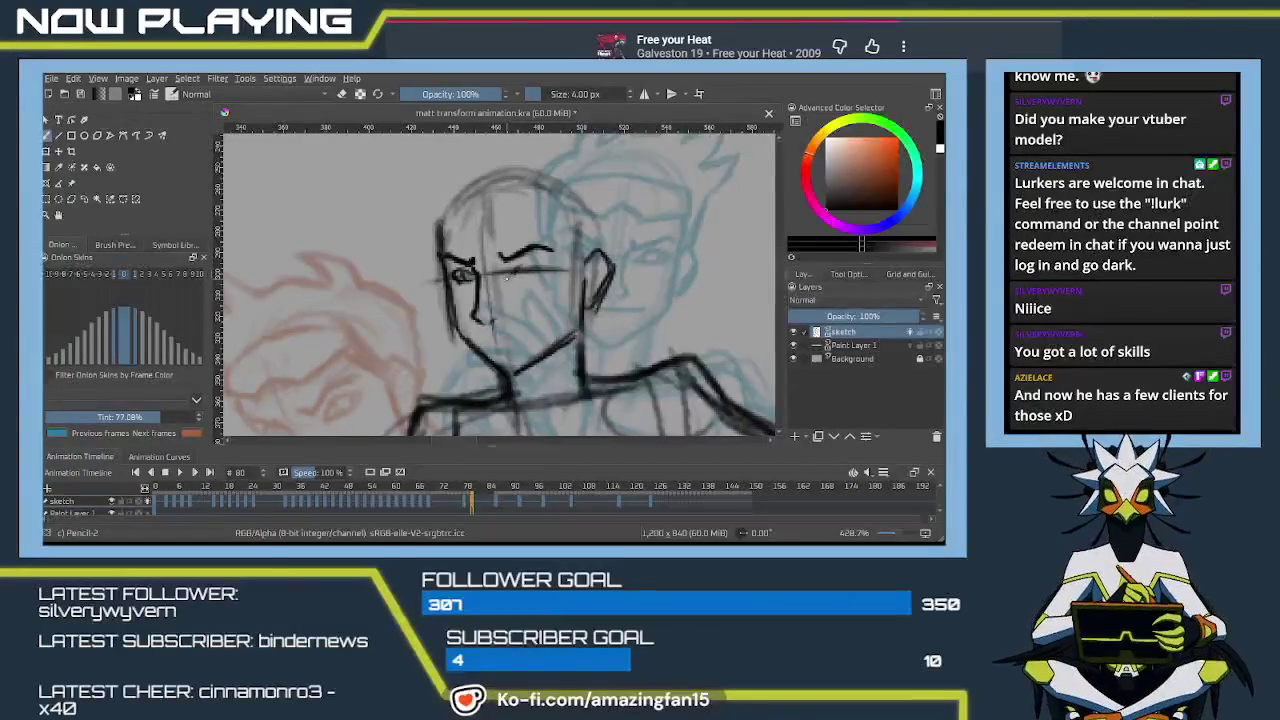
Draw trial eye strokes under the right eyebrow, then erase them
{"action": "left_click_drag", "start_coordinate": [515, 268], "coordinate": [545, 267]}
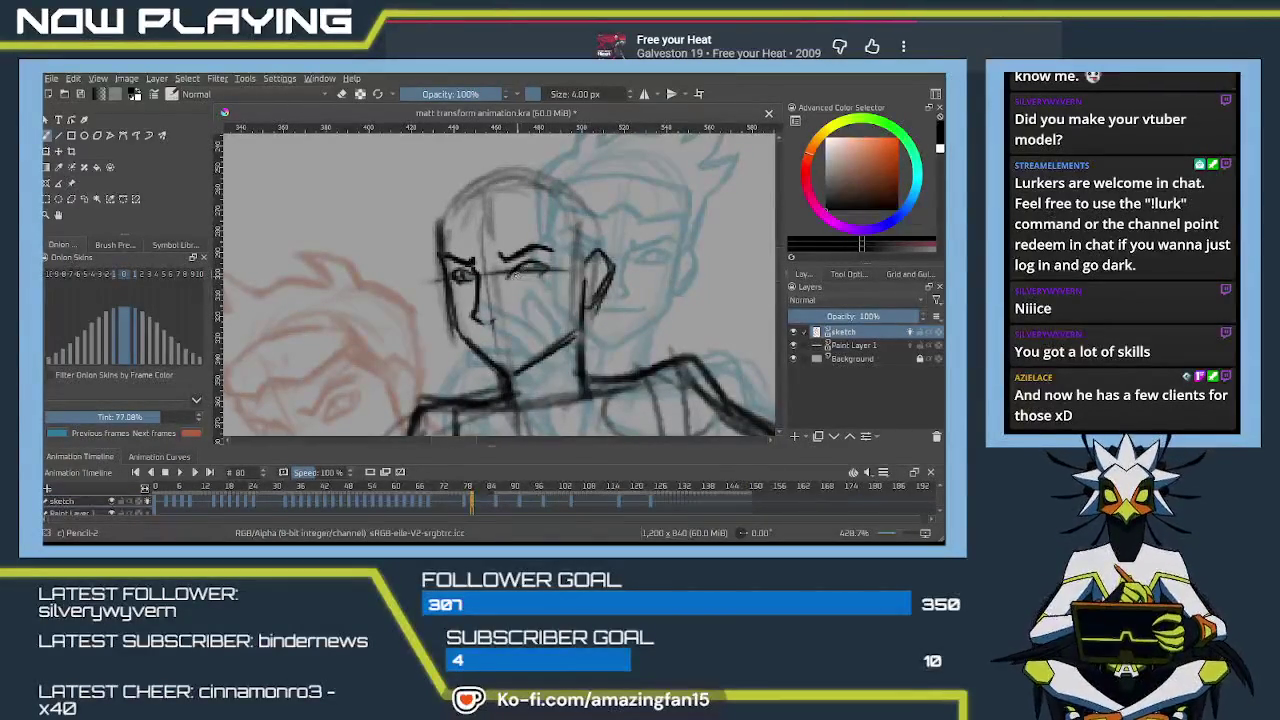
{"action": "mouse_move", "coordinate": [508, 277]}
{"action": "left_mouse_down"}
{"action": "mouse_move", "coordinate": [545, 270]}
{"action": "mouse_move", "coordinate": [510, 277]}
{"action": "mouse_move", "coordinate": [524, 275]}
{"action": "left_mouse_up"}
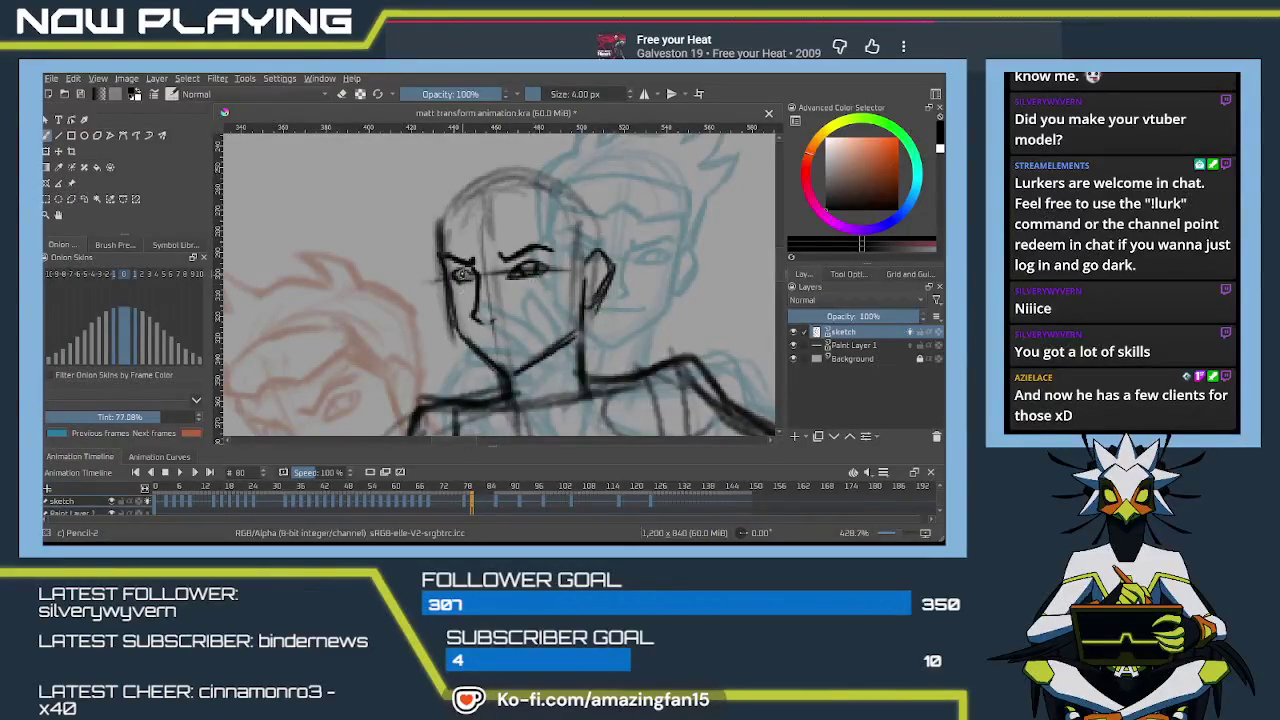
{"action": "scroll", "coordinate": [483, 295], "scroll_direction": "up", "scroll_amount": 2}
{"action": "scroll", "coordinate": [524, 293], "scroll_direction": "down", "scroll_amount": 2}
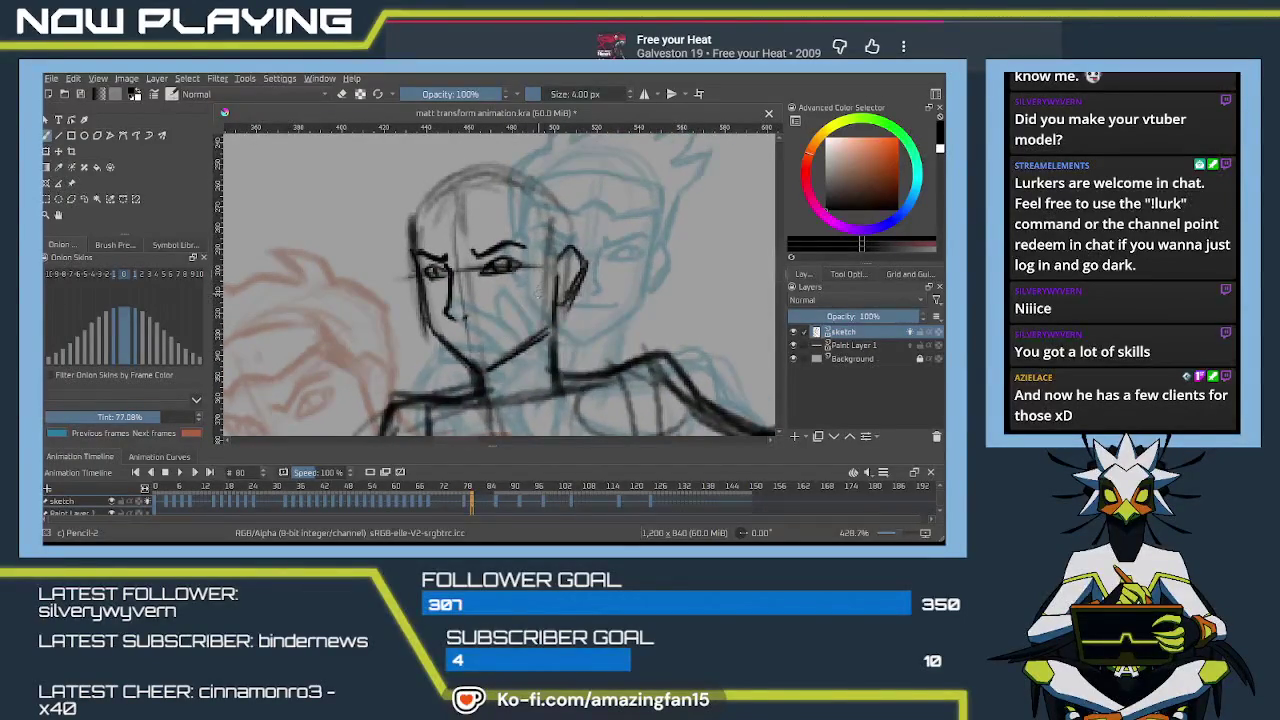
{"action": "key", "text": "e"}
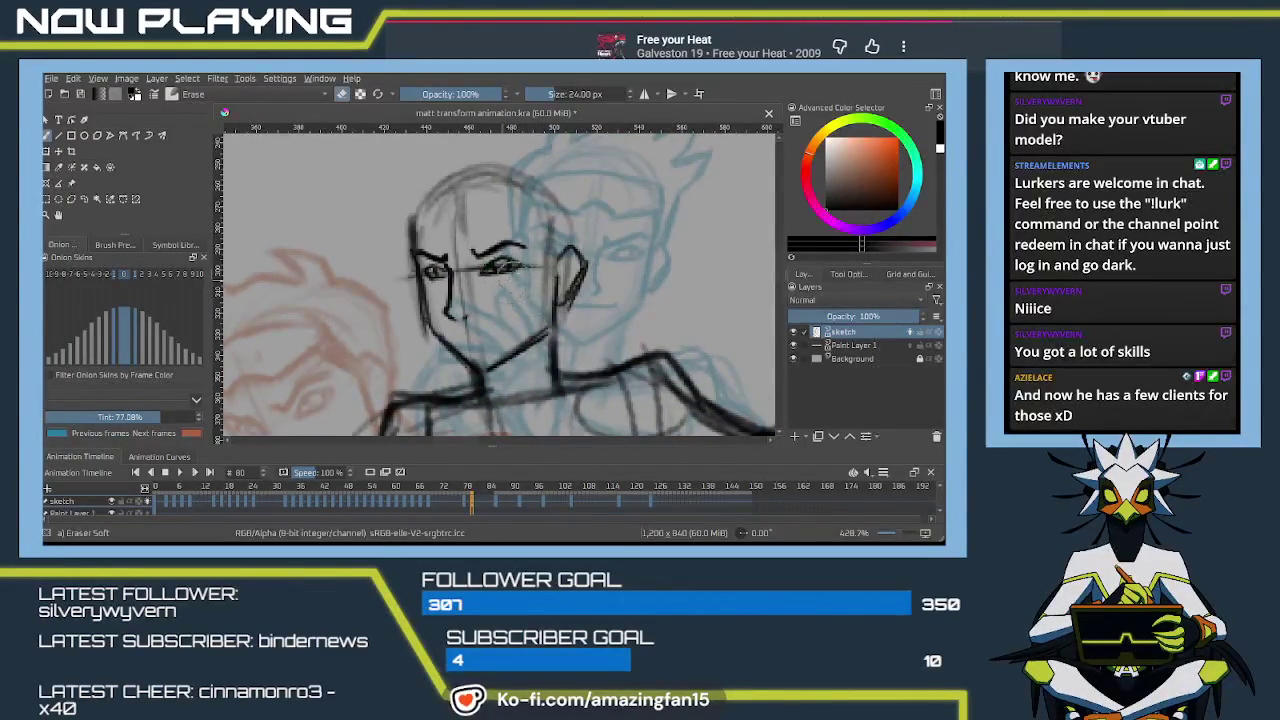
{"action": "left_click_drag", "start_coordinate": [520, 268], "coordinate": [503, 265]}
Redraw the right eye with the pencil and add a short mouth line below
{"action": "key", "text": "e"}
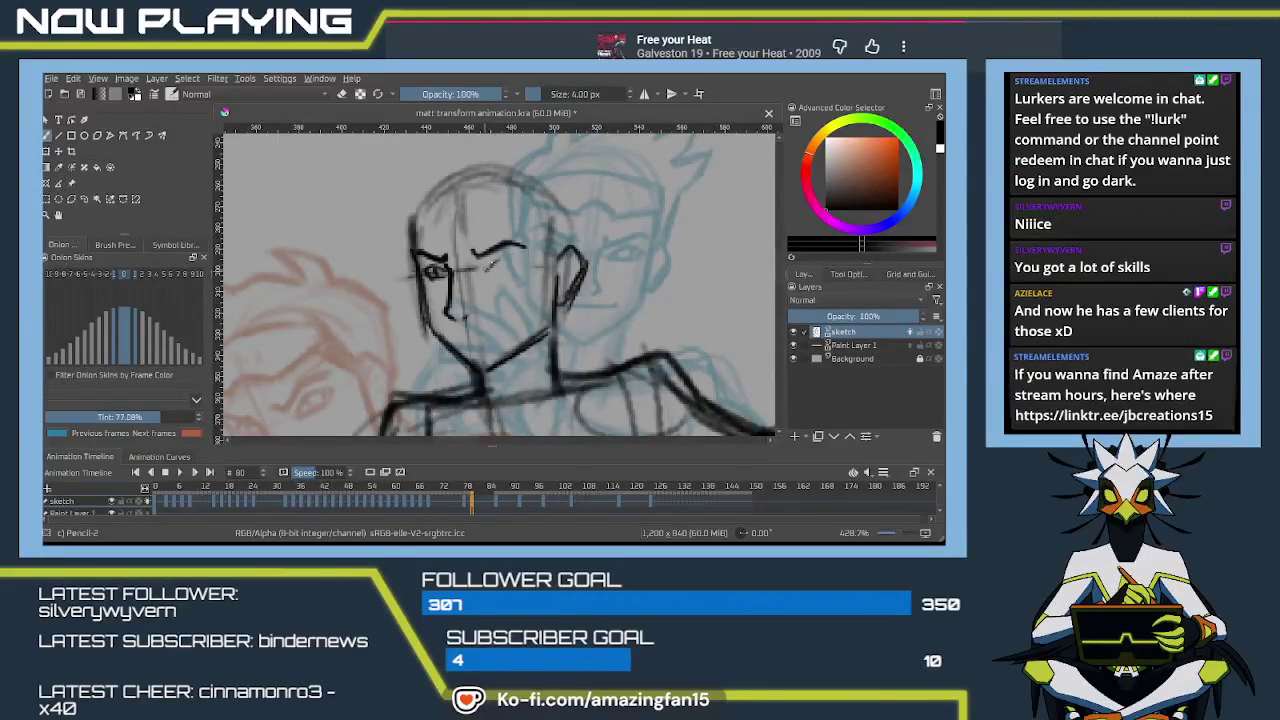
{"action": "left_click_drag", "start_coordinate": [477, 271], "coordinate": [491, 264]}
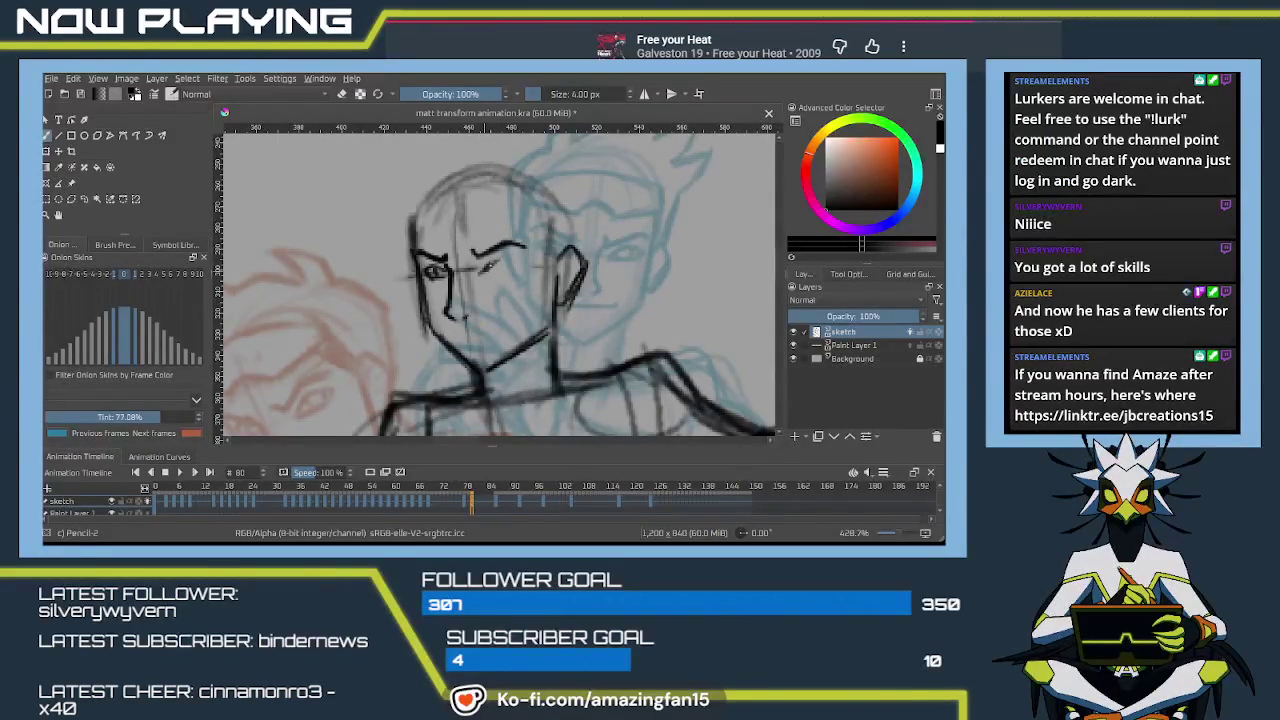
{"action": "key", "text": "e"}
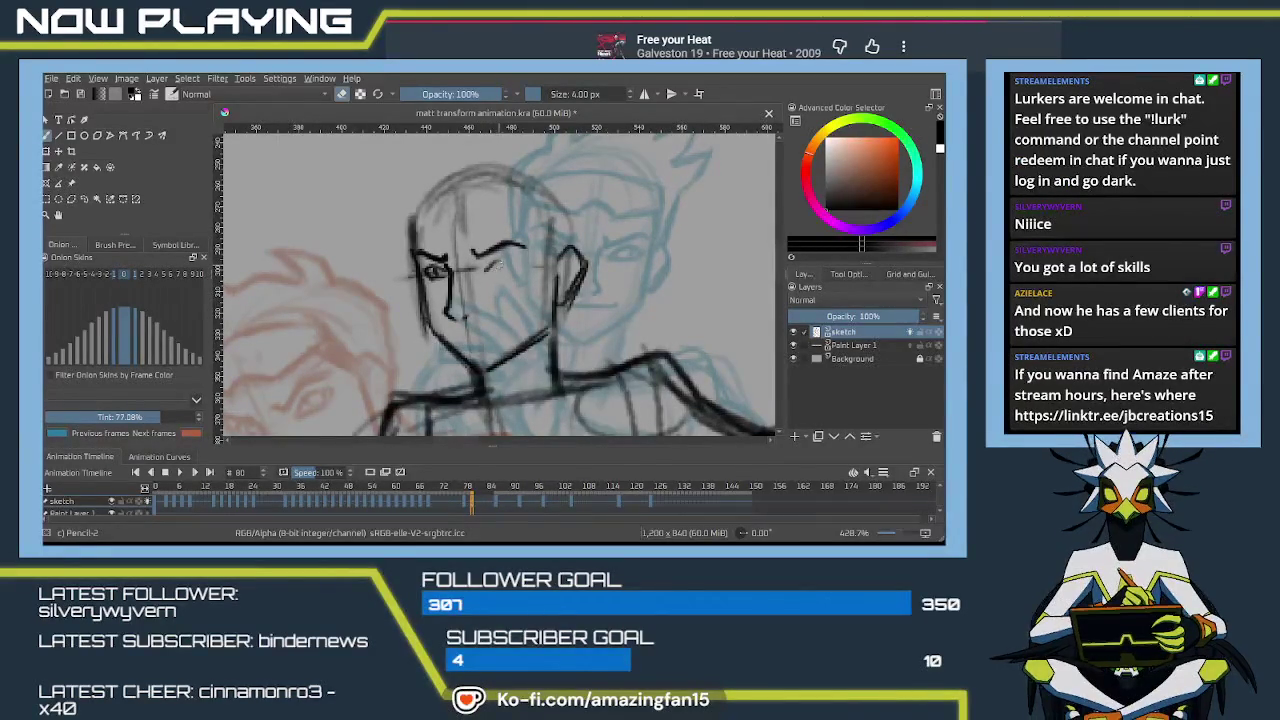
{"action": "key", "text": "e"}
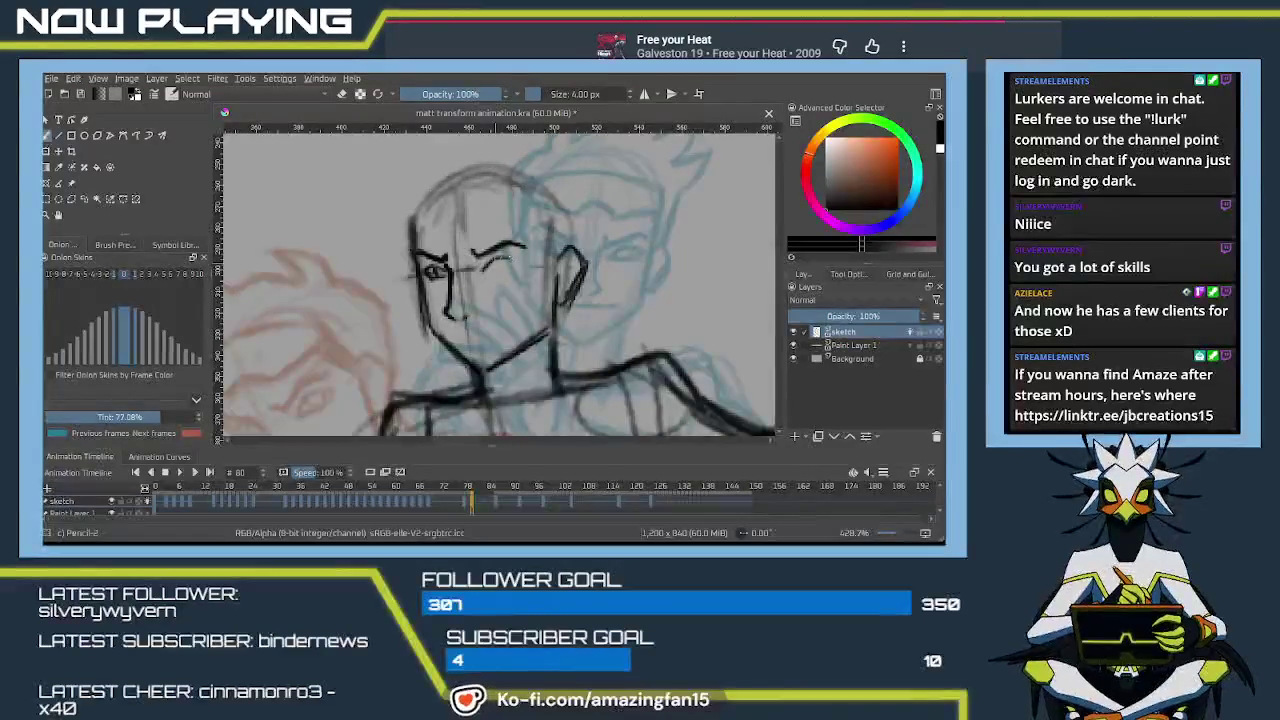
{"action": "left_click_drag", "start_coordinate": [484, 266], "coordinate": [518, 266]}
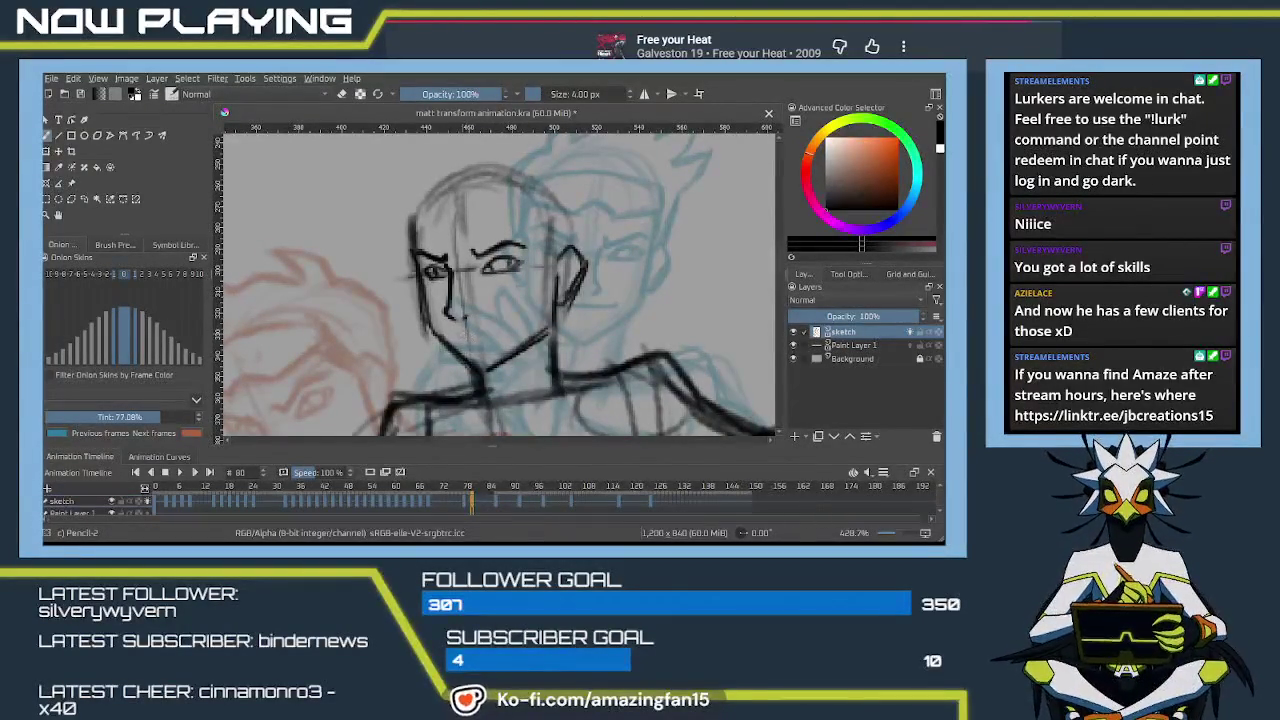
{"action": "left_click_drag", "start_coordinate": [462, 333], "coordinate": [510, 326]}
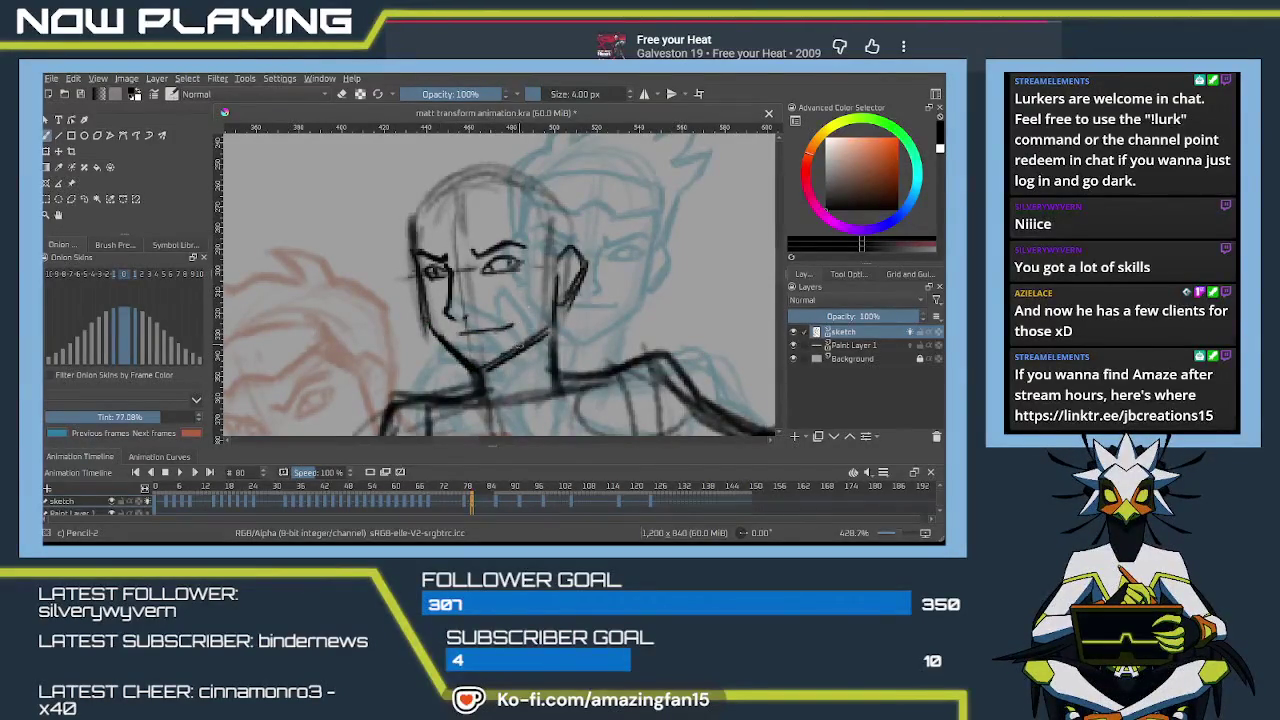
{"action": "left_click_drag", "start_coordinate": [470, 372], "coordinate": [457, 436]}
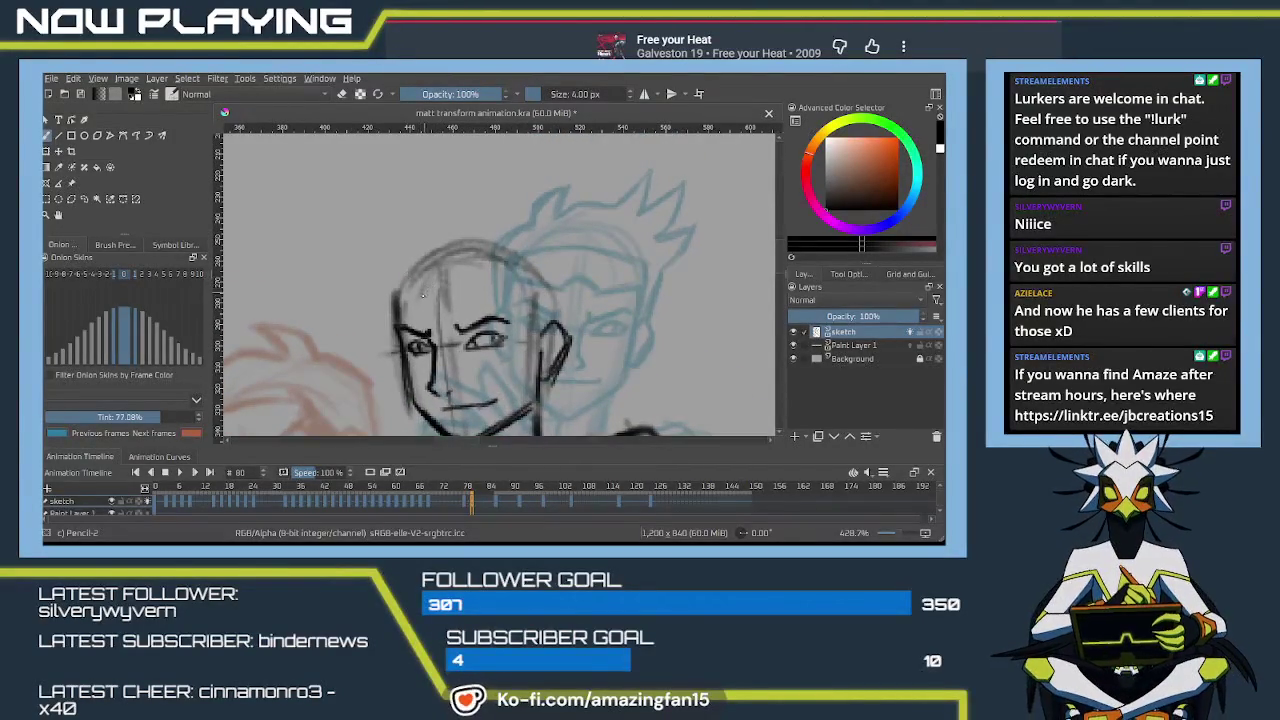
Draw the eyebrow line and darken the arc along the top of the head
{"action": "mouse_move", "coordinate": [424, 297]}
{"action": "left_mouse_down"}
{"action": "mouse_move", "coordinate": [515, 284]}
{"action": "mouse_move", "coordinate": [402, 268]}
{"action": "left_mouse_up"}
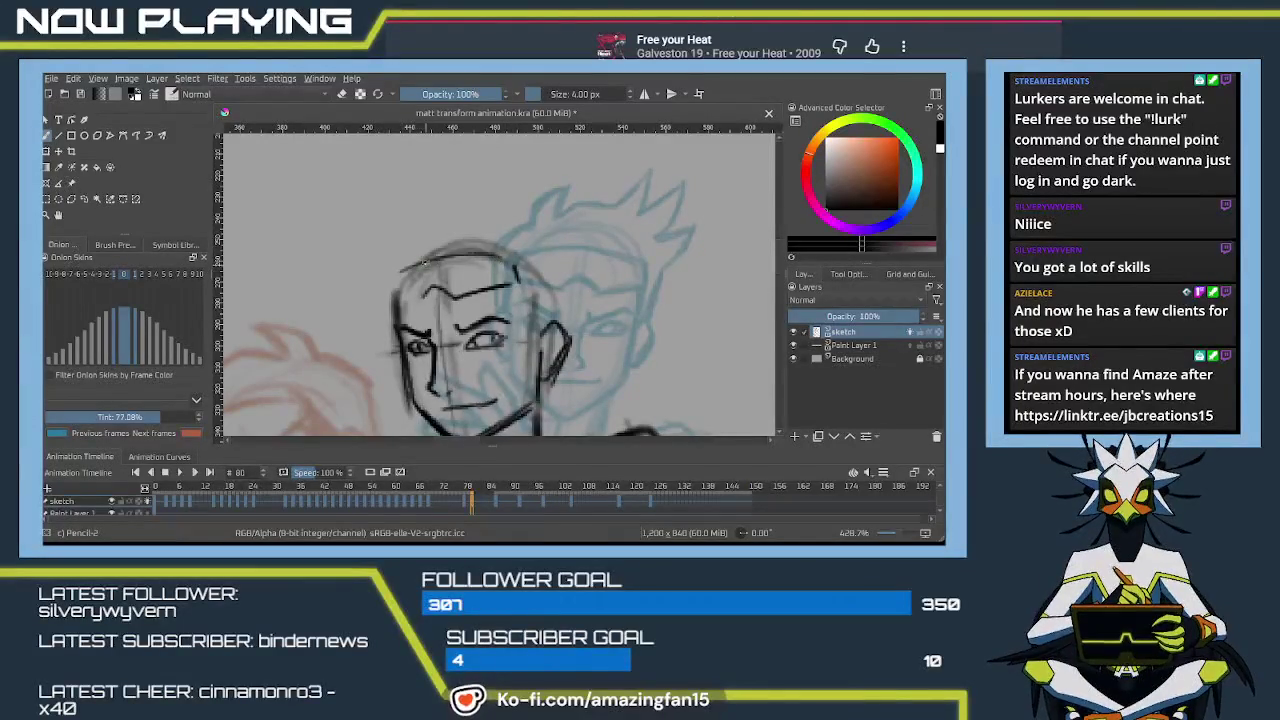
{"action": "left_click_drag", "start_coordinate": [517, 262], "coordinate": [396, 270]}
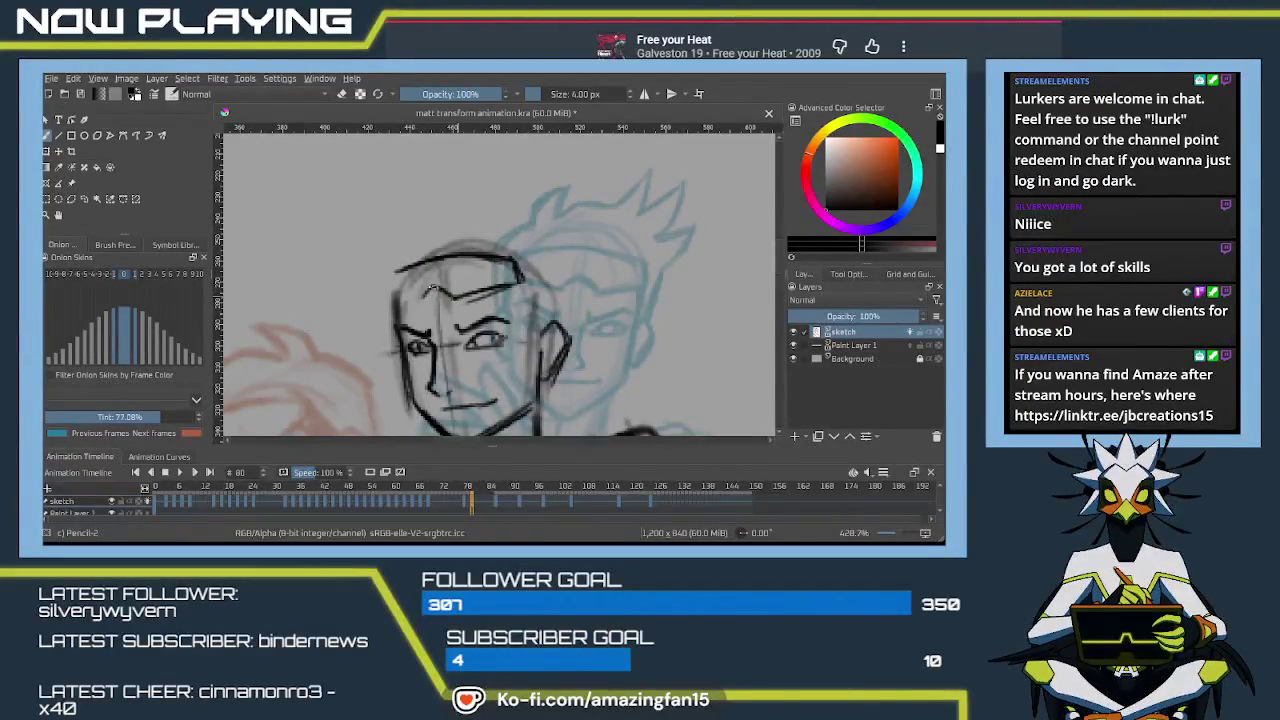
{"action": "mouse_move", "coordinate": [434, 298]}
{"action": "left_mouse_down"}
{"action": "mouse_move", "coordinate": [386, 305]}
{"action": "mouse_move", "coordinate": [382, 274]}
{"action": "mouse_move", "coordinate": [428, 300]}
{"action": "mouse_move", "coordinate": [516, 284]}
{"action": "mouse_move", "coordinate": [550, 330]}
{"action": "mouse_move", "coordinate": [518, 318]}
{"action": "mouse_move", "coordinate": [533, 336]}
{"action": "left_mouse_up"}
{"action": "key", "text": "ctrl+z"}
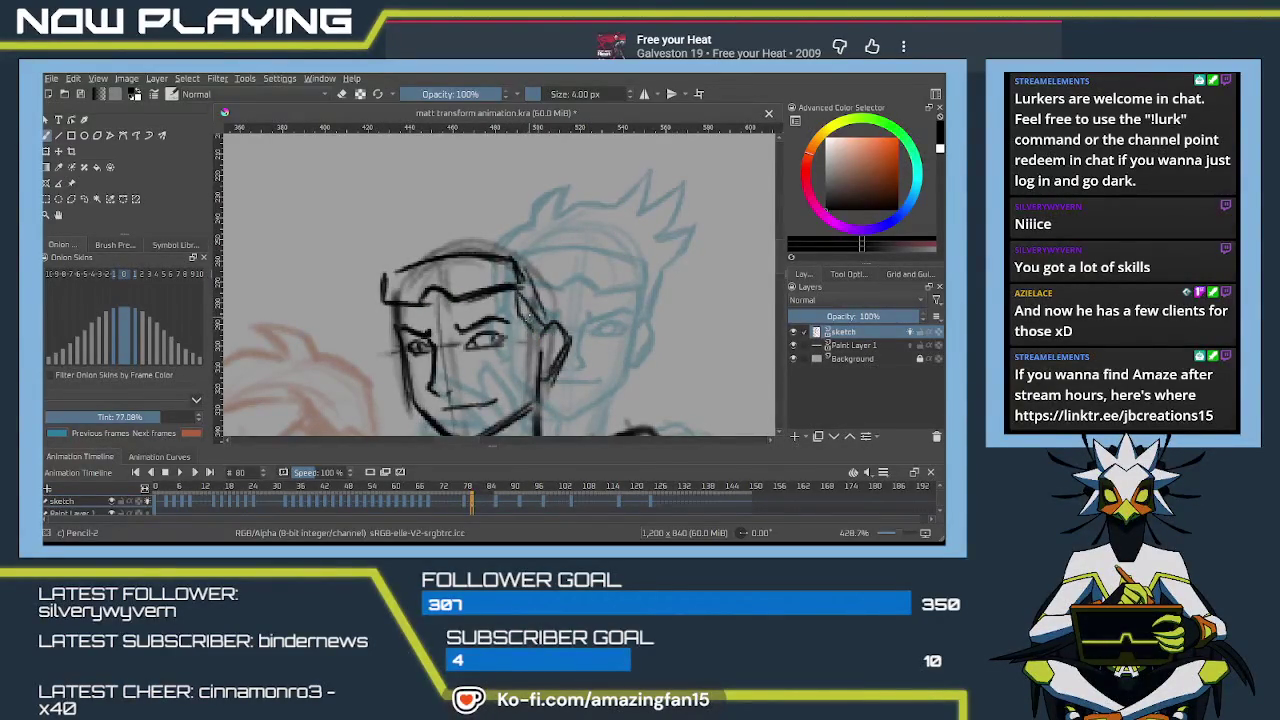
{"action": "key", "text": "ctrl+z"}
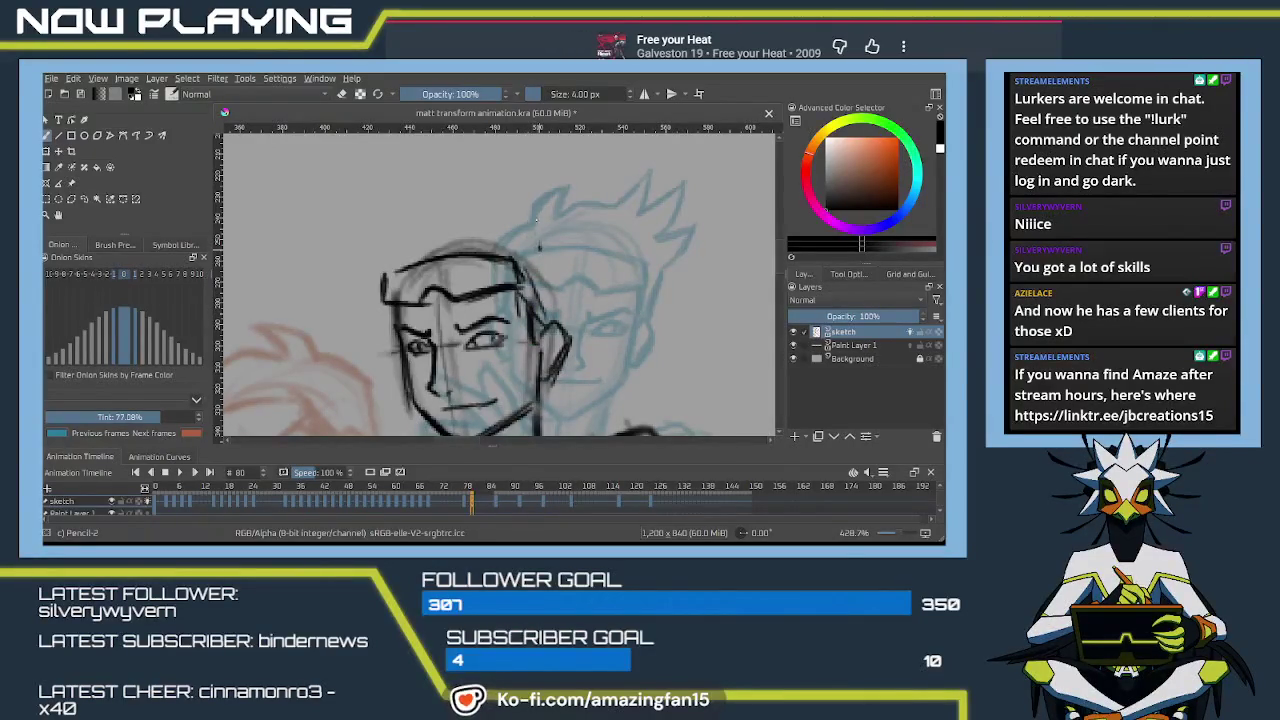
Sketch spiky hair tufts above the head and the right side of the head outline
{"action": "mouse_move", "coordinate": [540, 246]}
{"action": "left_mouse_down"}
{"action": "mouse_move", "coordinate": [491, 191]}
{"action": "mouse_move", "coordinate": [511, 238]}
{"action": "left_mouse_up"}
{"action": "key", "text": "ctrl+z"}
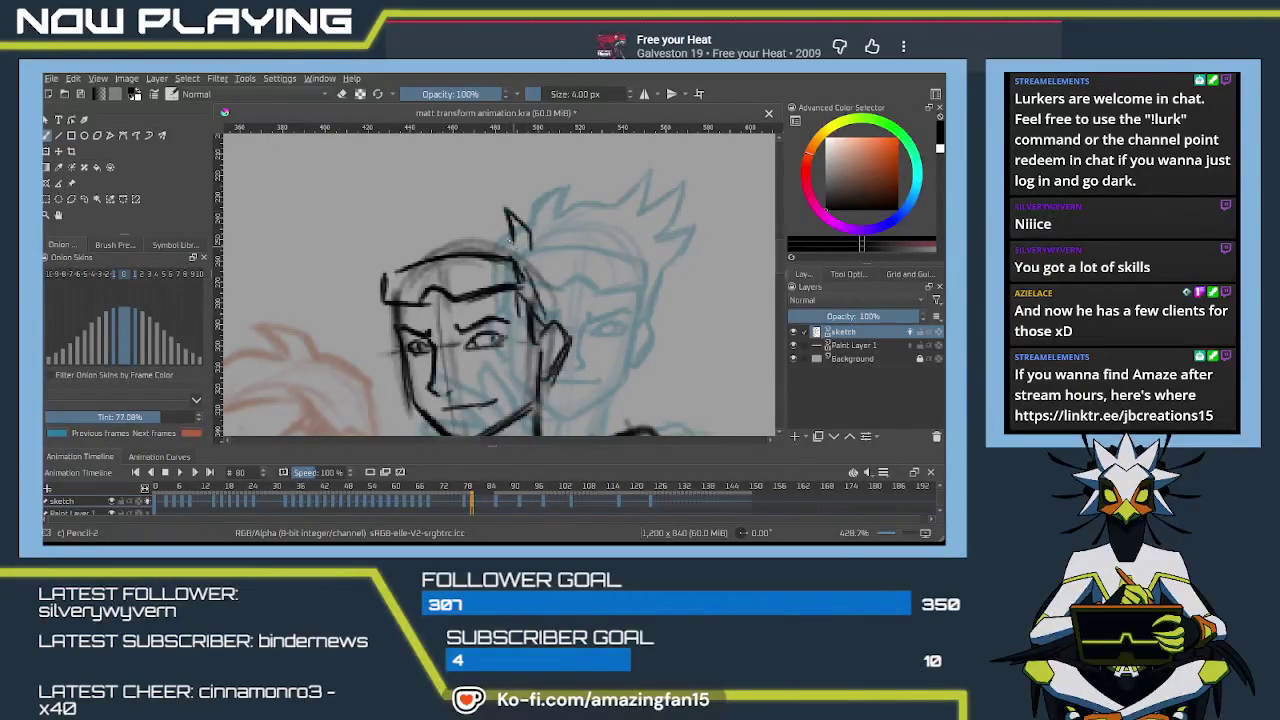
{"action": "key", "text": "ctrl+z"}
{"action": "left_click_drag", "start_coordinate": [502, 206], "coordinate": [512, 240]}
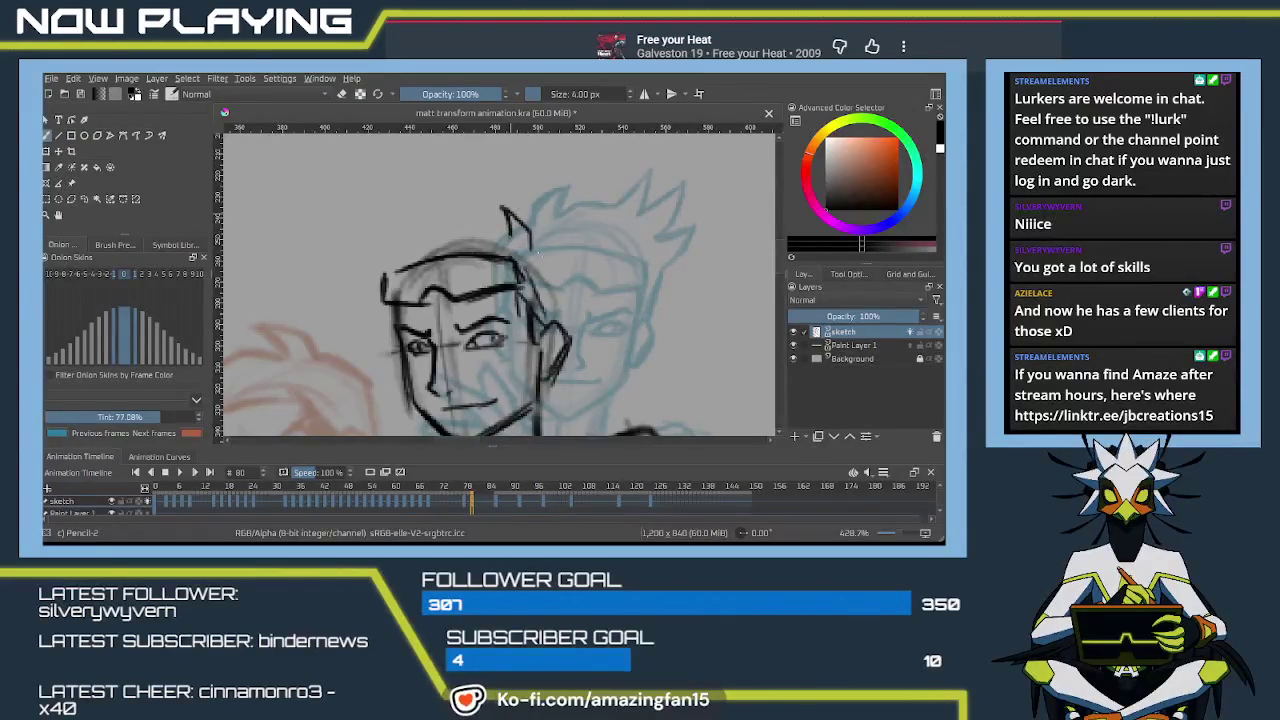
{"action": "left_click_drag", "start_coordinate": [569, 282], "coordinate": [566, 324]}
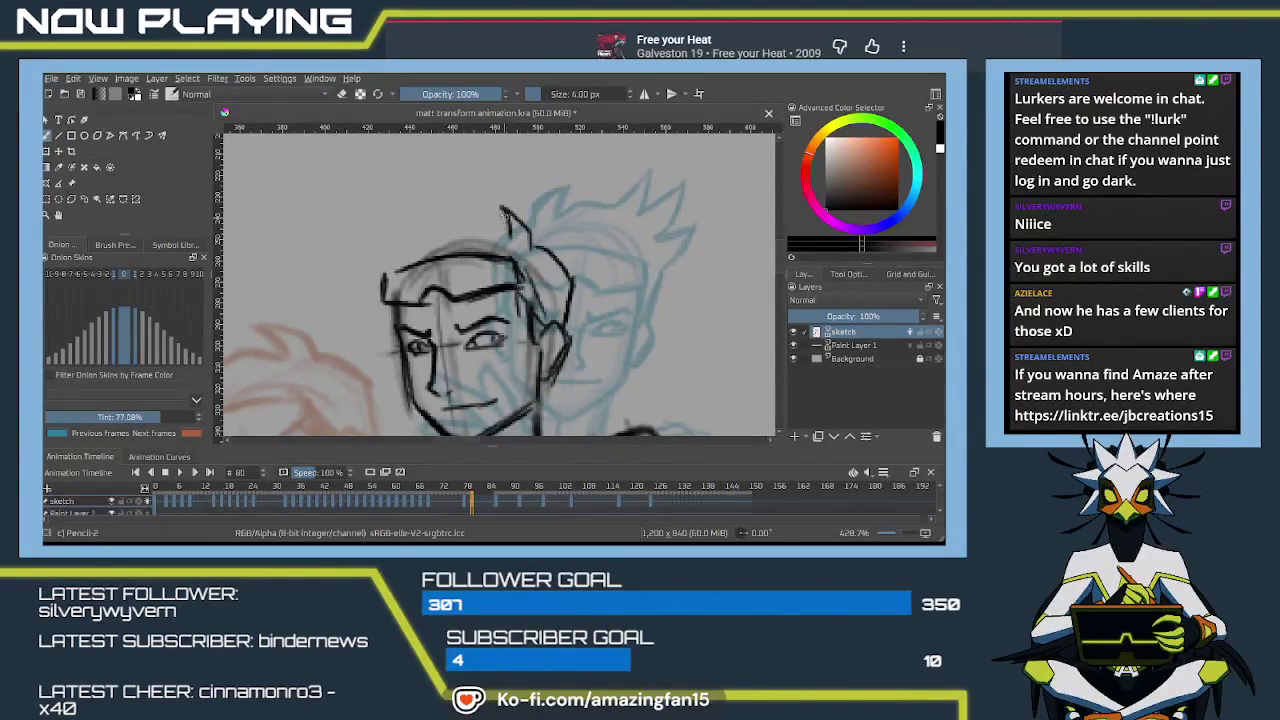
{"action": "left_click_drag", "start_coordinate": [500, 208], "coordinate": [500, 260]}
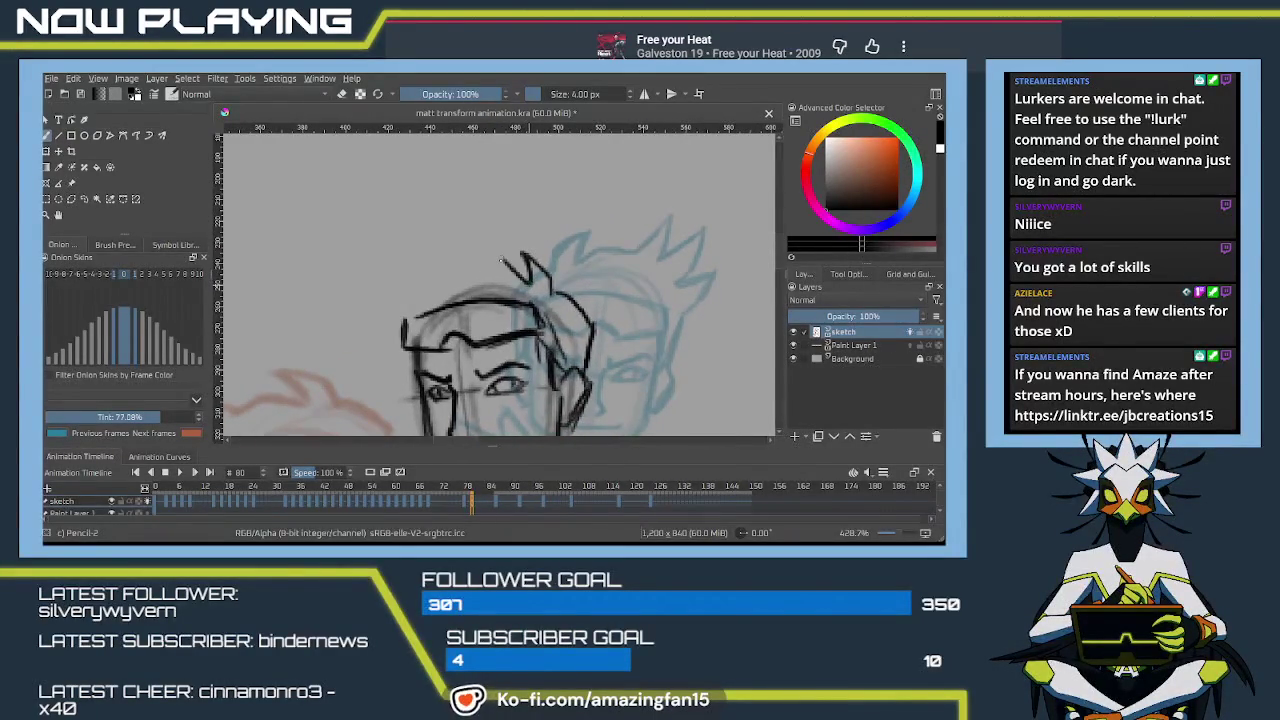
{"action": "key", "text": "ctrl+z"}
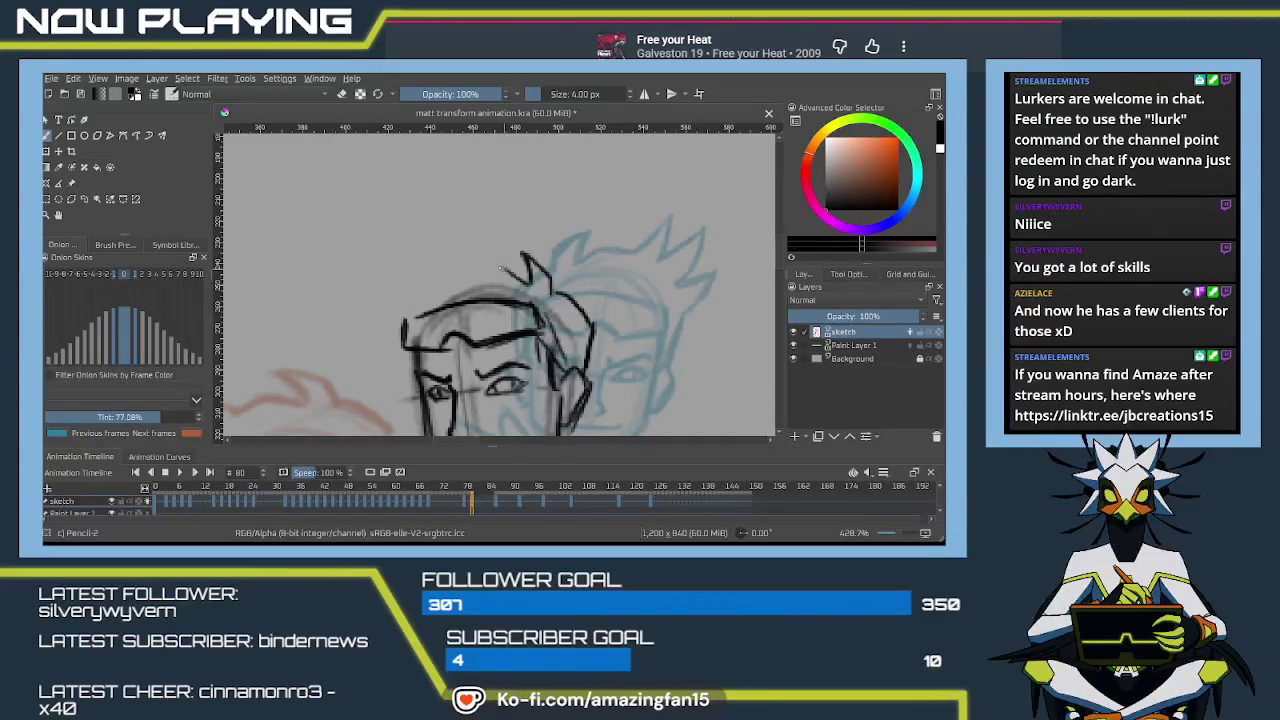
{"action": "left_click_drag", "start_coordinate": [500, 268], "coordinate": [461, 270]}
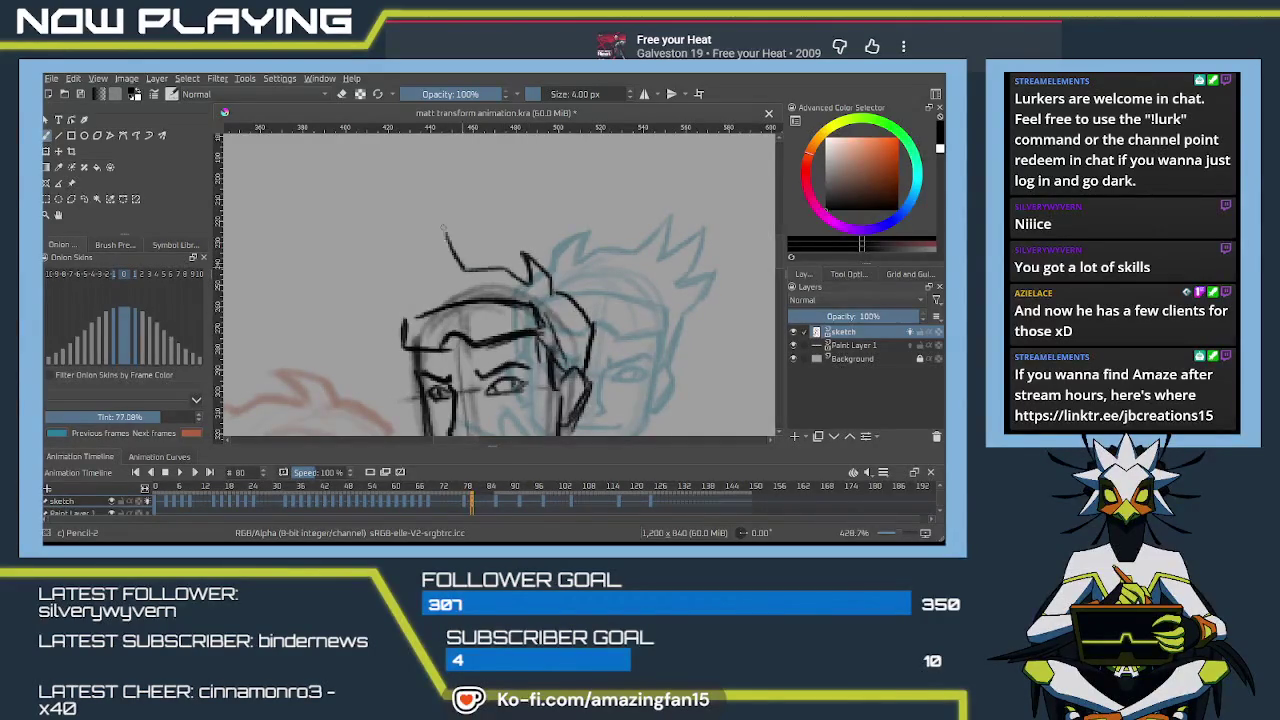
{"action": "mouse_move", "coordinate": [444, 231]}
{"action": "left_mouse_down"}
{"action": "mouse_move", "coordinate": [440, 266]}
{"action": "mouse_move", "coordinate": [401, 227]}
{"action": "mouse_move", "coordinate": [415, 292]}
{"action": "mouse_move", "coordinate": [371, 280]}
{"action": "mouse_move", "coordinate": [418, 322]}
{"action": "left_mouse_up"}
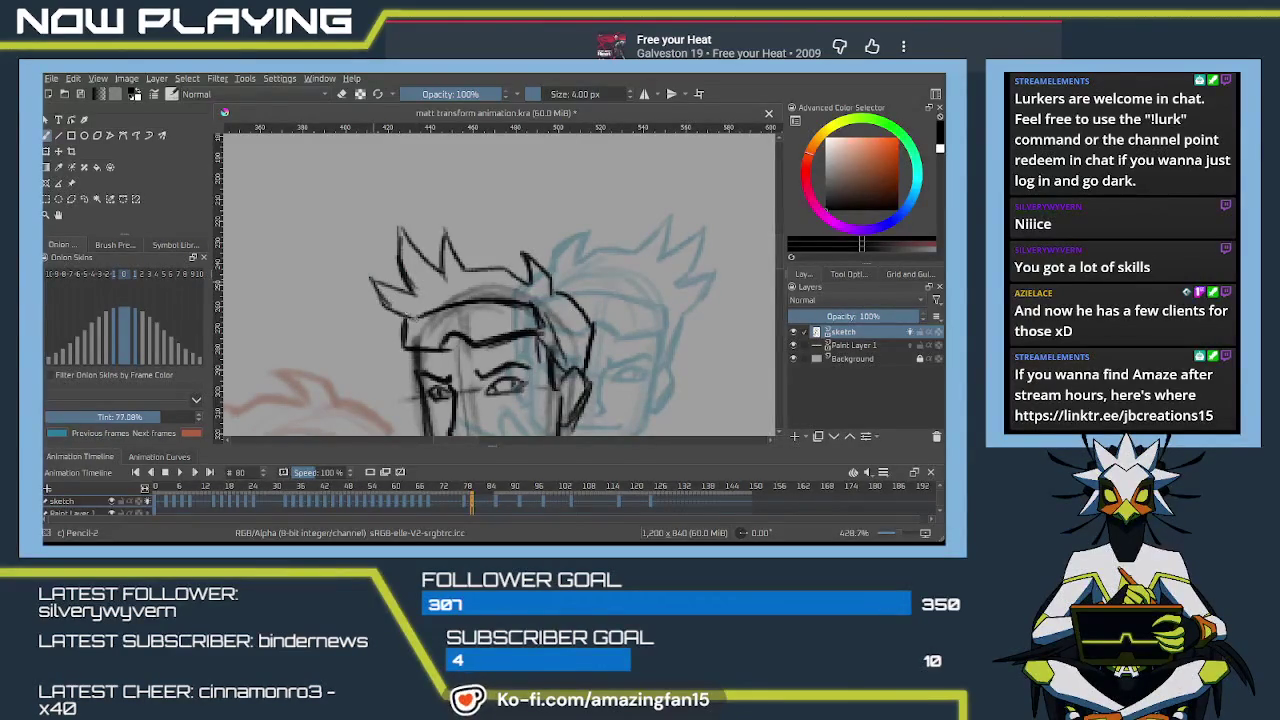
{"action": "mouse_move", "coordinate": [486, 392]}
{"action": "left_mouse_down"}
{"action": "mouse_move", "coordinate": [446, 282]}
{"action": "mouse_move", "coordinate": [460, 302]}
{"action": "left_mouse_up"}
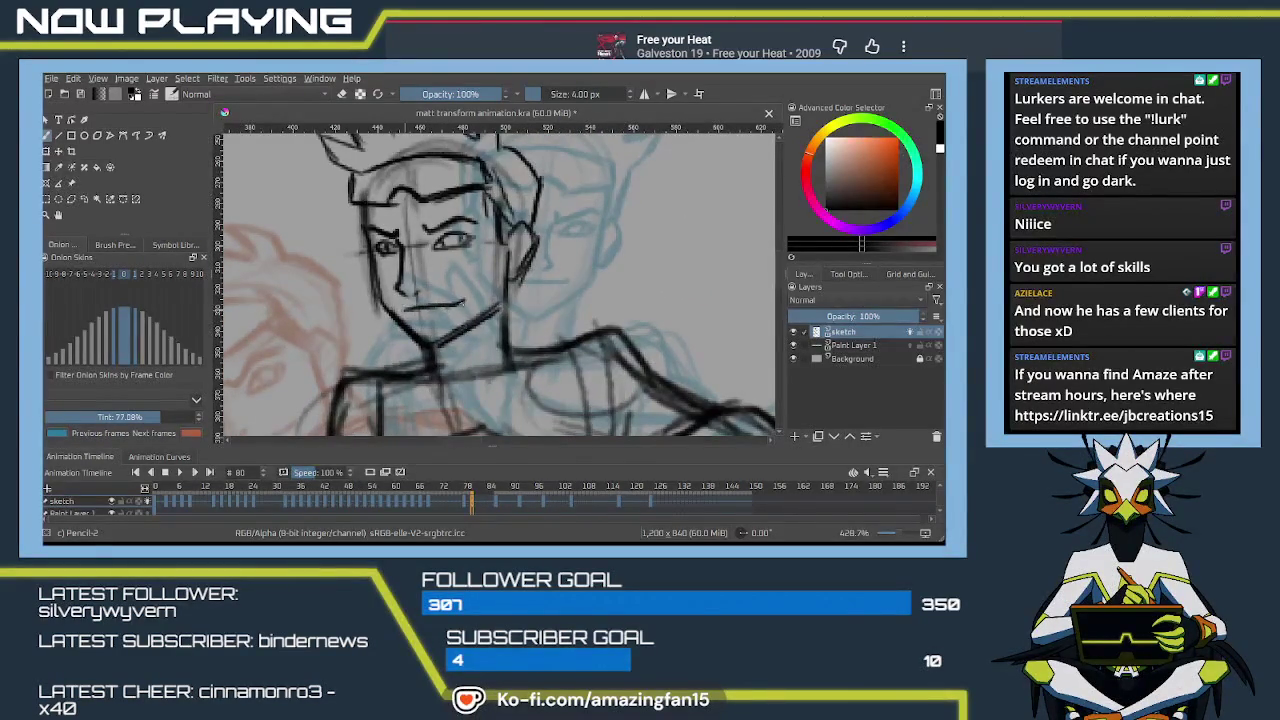
Zoom out to show the whole figure and save the .kra animation file
{"action": "scroll", "coordinate": [532, 281], "scroll_direction": "down", "scroll_amount": 3}
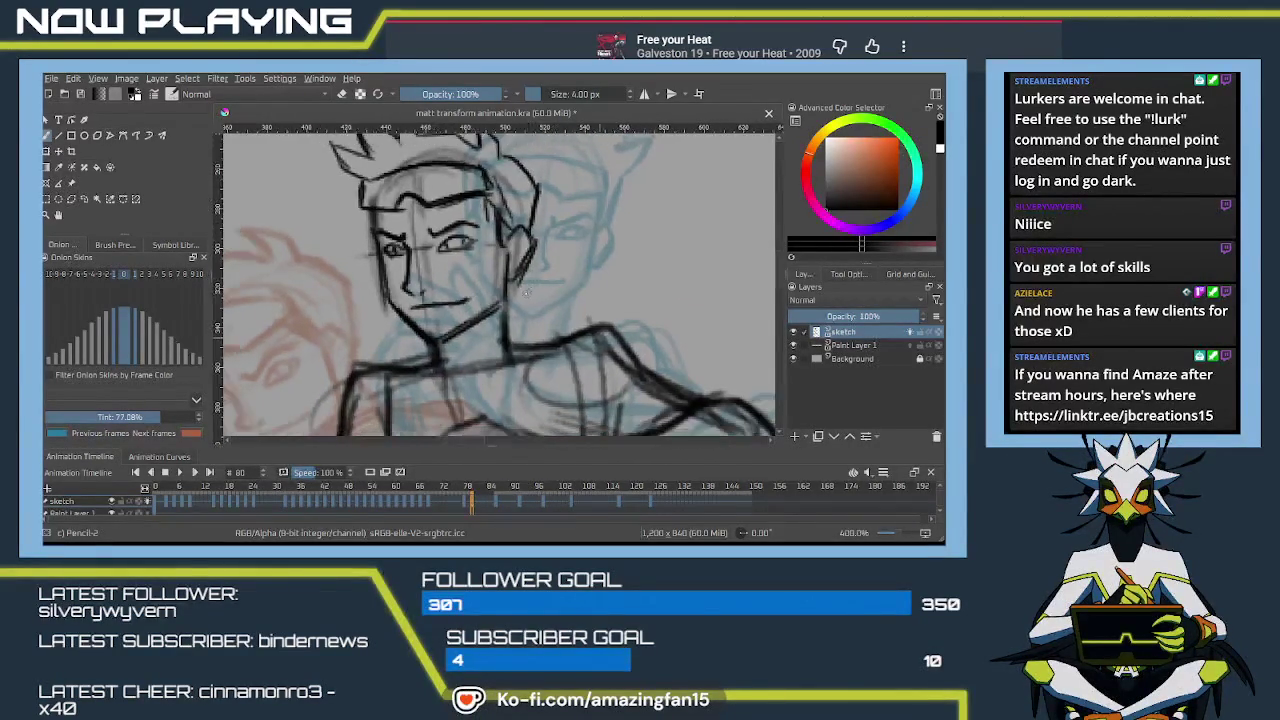
{"action": "scroll", "coordinate": [530, 290], "scroll_direction": "down", "scroll_amount": 2}
{"action": "scroll", "coordinate": [530, 295], "scroll_direction": "down", "scroll_amount": 3}
{"action": "left_click_drag", "start_coordinate": [514, 360], "coordinate": [522, 305]}
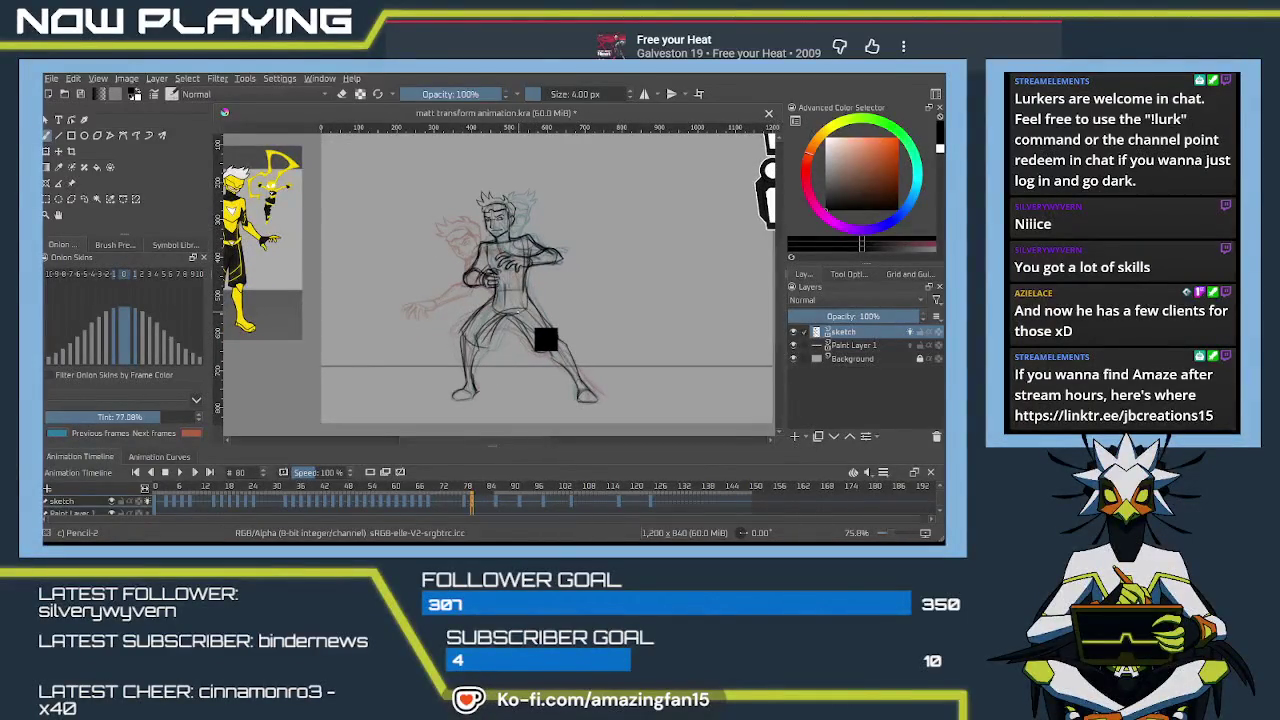
{"action": "key", "text": "ctrl+s"}
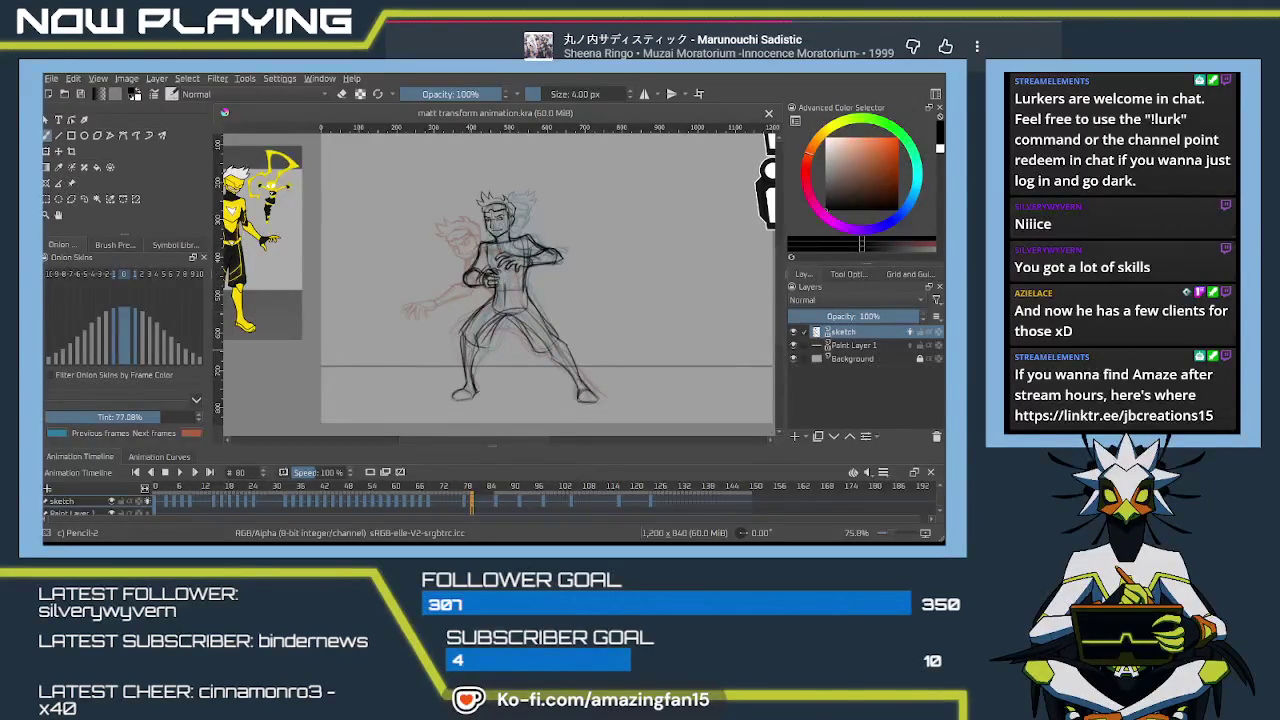
Zoom in on the figure, go to frame 82 and delete its sketch strokes
{"action": "scroll", "coordinate": [511, 311], "scroll_direction": "up", "scroll_amount": 1}
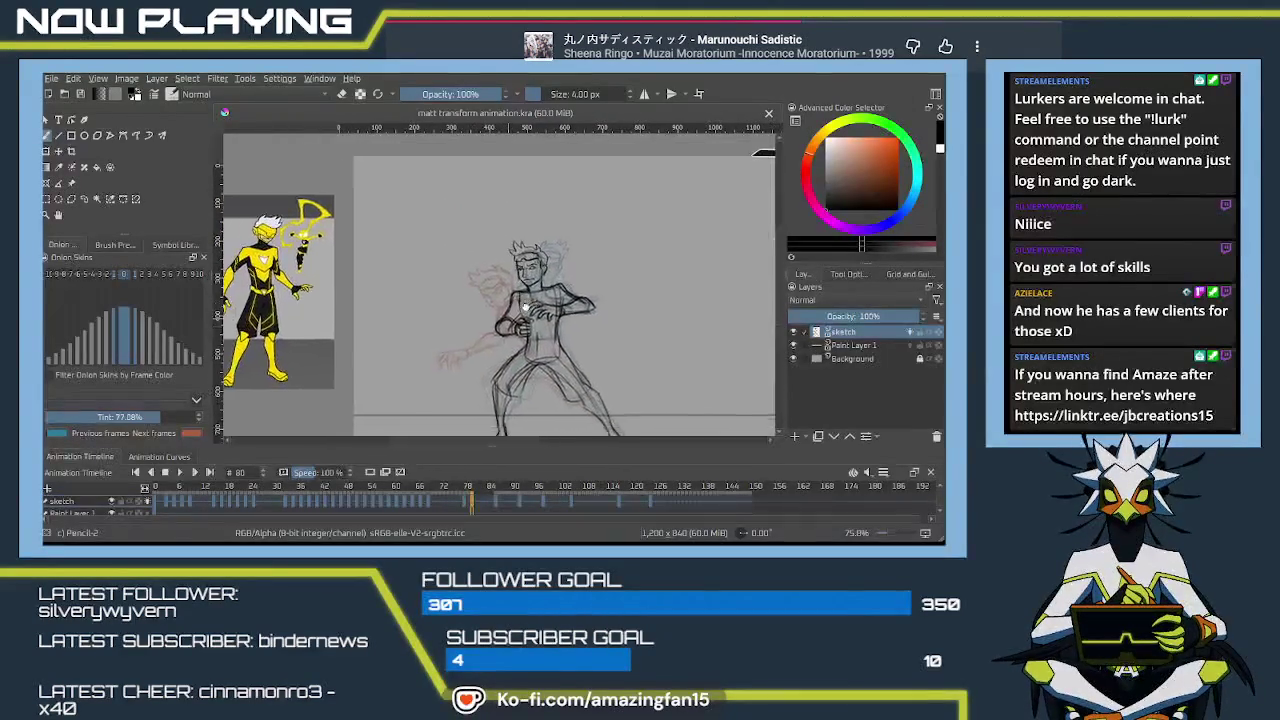
{"action": "scroll", "coordinate": [511, 311], "scroll_direction": "up", "scroll_amount": 1}
{"action": "scroll", "coordinate": [511, 311], "scroll_direction": "up", "scroll_amount": 1}
{"action": "scroll", "coordinate": [511, 311], "scroll_direction": "up", "scroll_amount": 1}
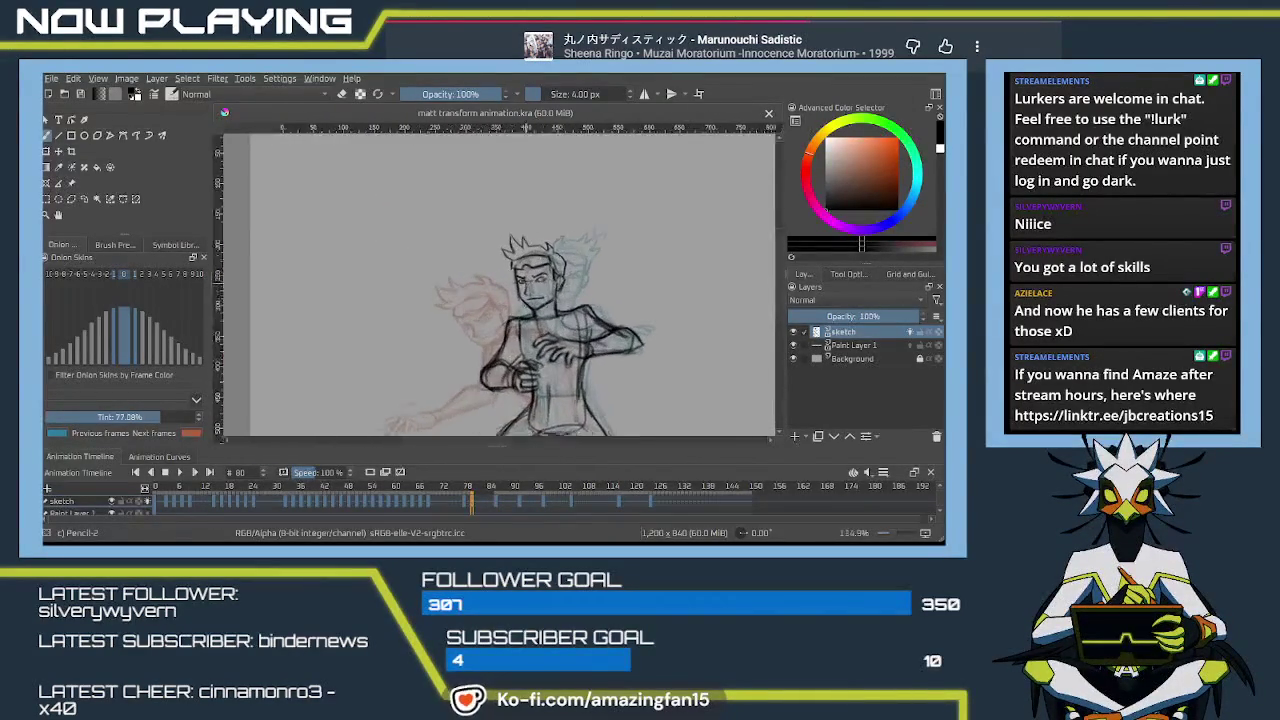
{"action": "scroll", "coordinate": [511, 311], "scroll_direction": "up", "scroll_amount": 1}
{"action": "scroll", "coordinate": [524, 324], "scroll_direction": "up", "scroll_amount": 1}
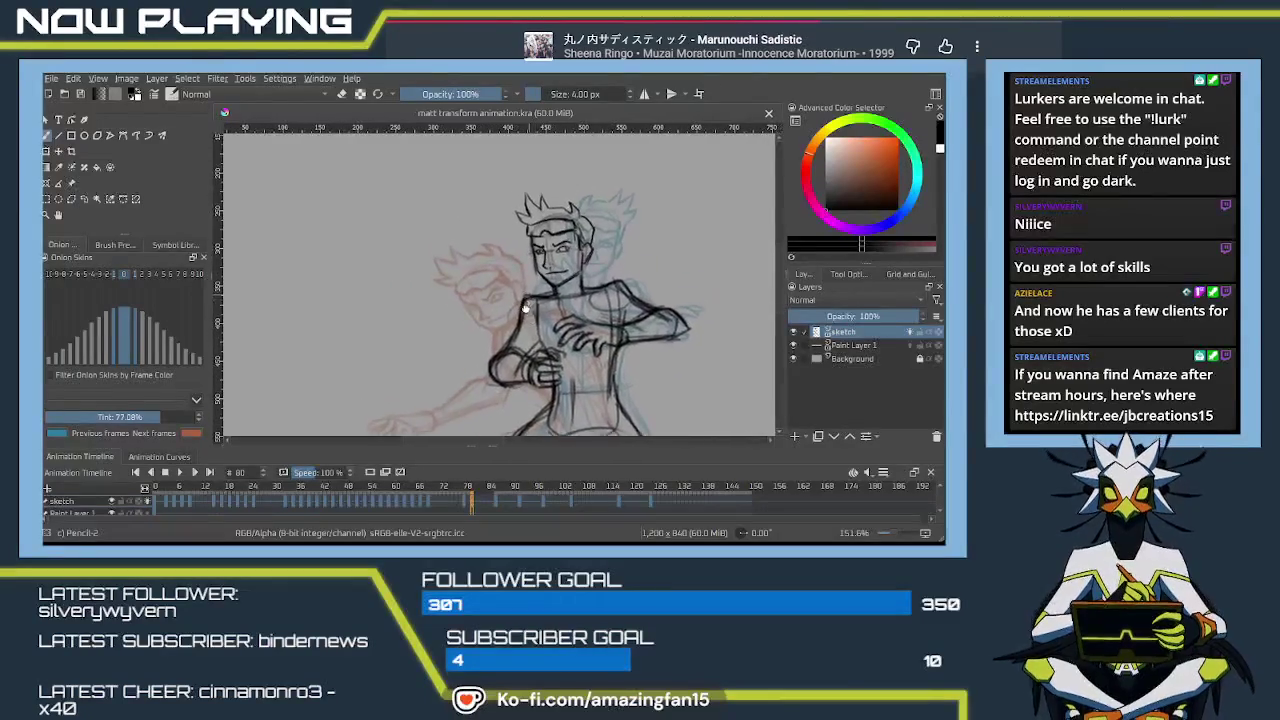
{"action": "scroll", "coordinate": [524, 324], "scroll_direction": "down", "scroll_amount": 1}
{"action": "left_click_drag", "start_coordinate": [524, 324], "coordinate": [495, 342]}
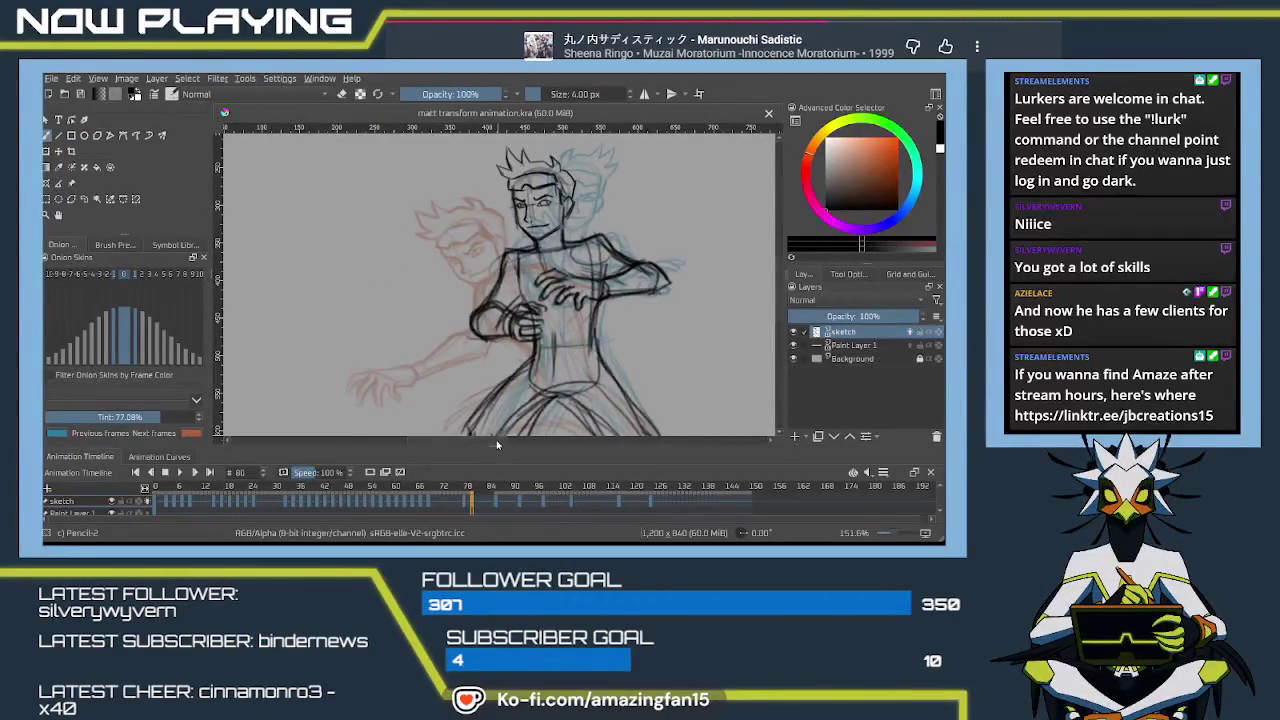
{"action": "left_click", "coordinate": [479, 490]}
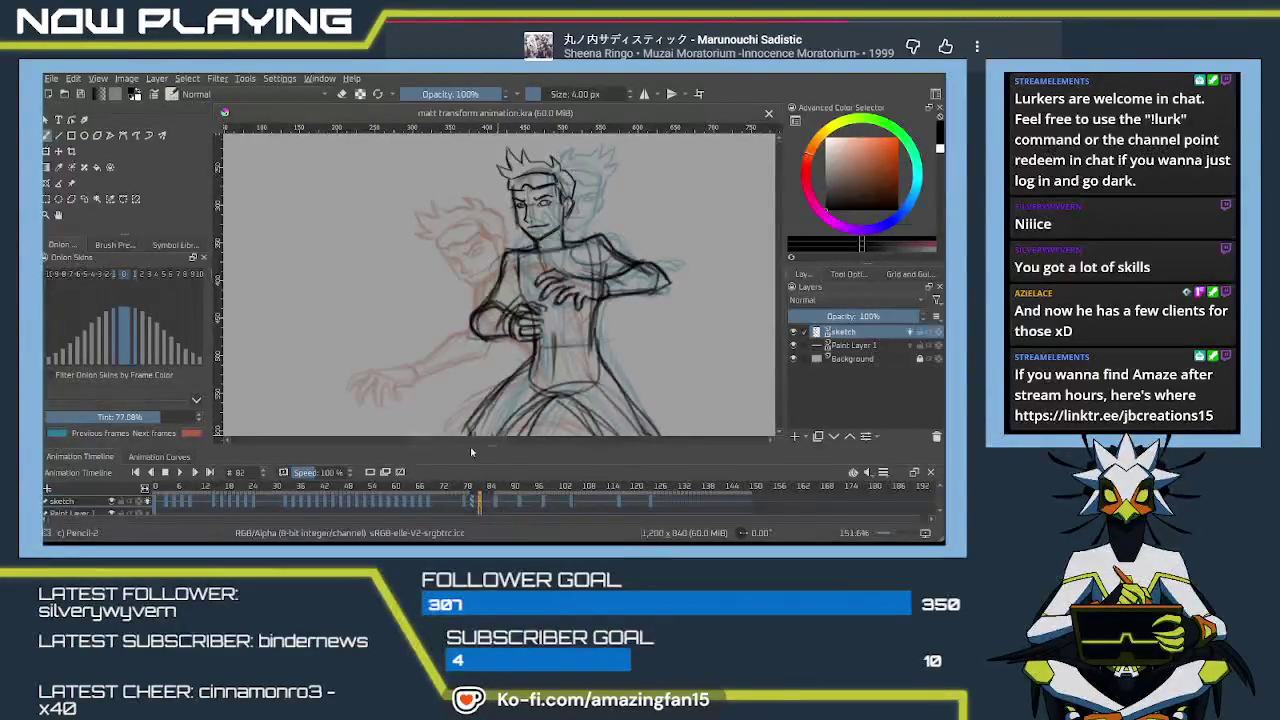
{"action": "key", "text": "Delete"}
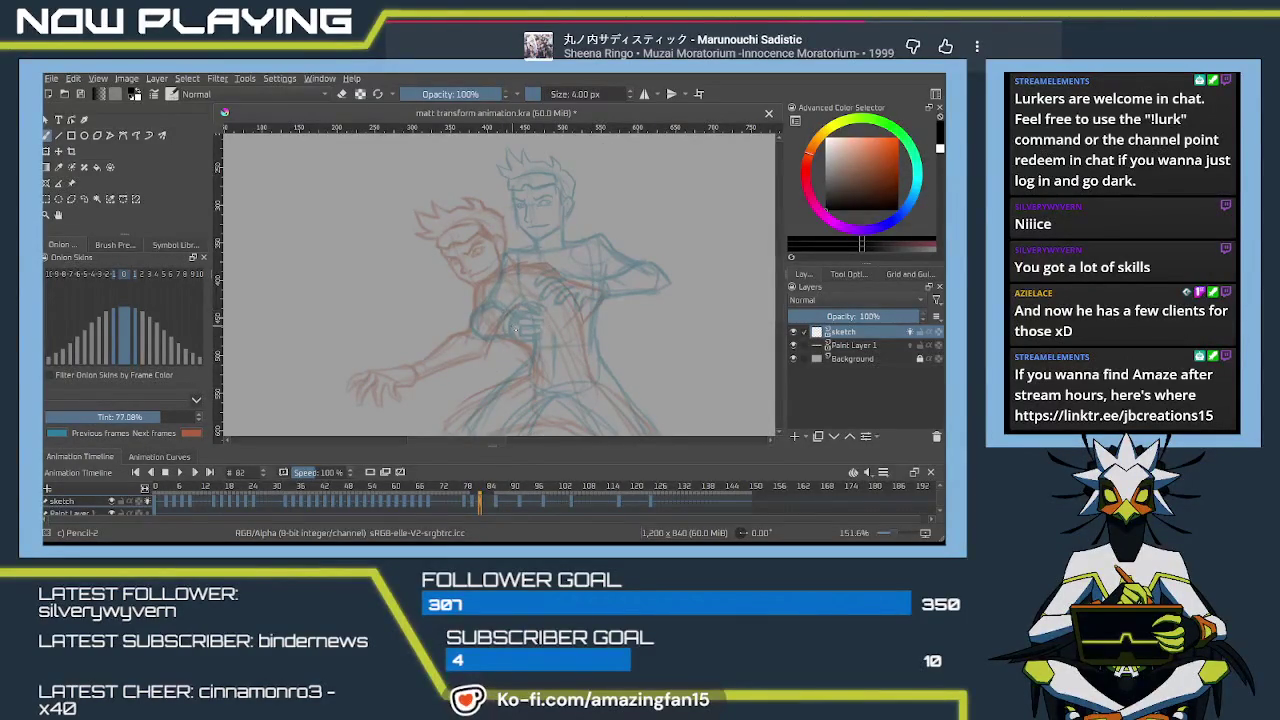
{"action": "scroll", "coordinate": [529, 325], "scroll_direction": "up", "scroll_amount": 1}
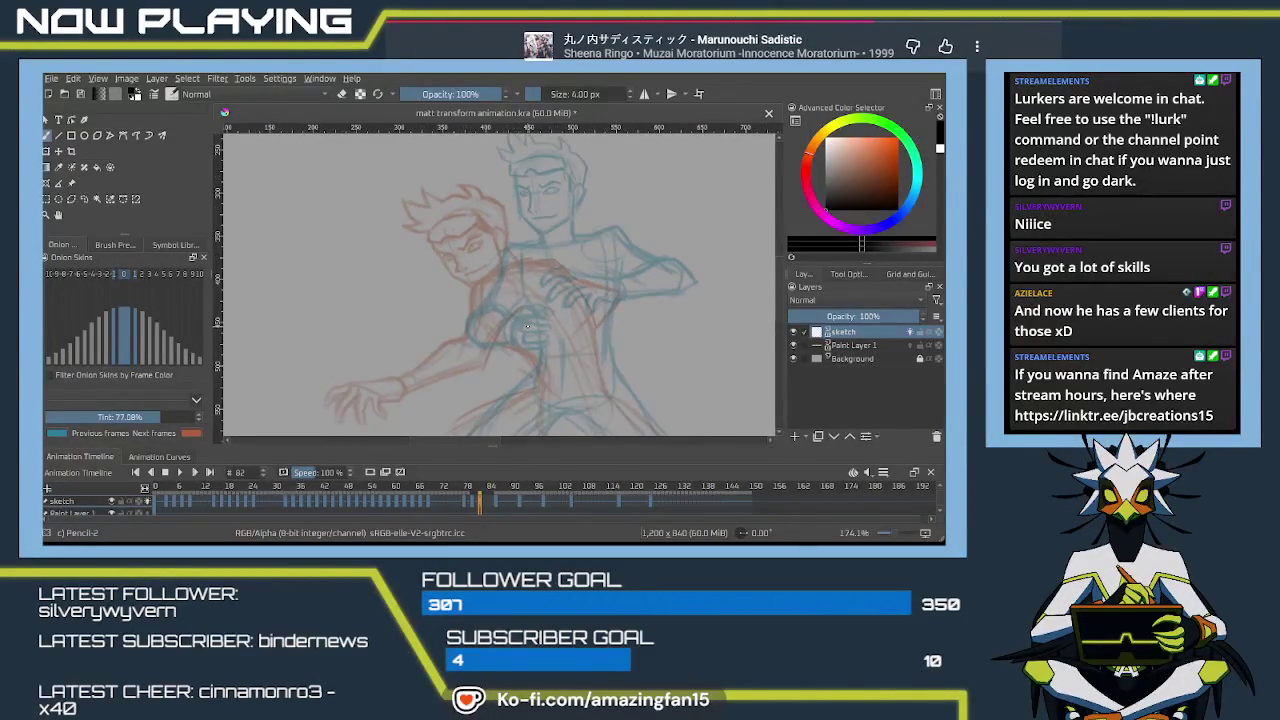
Enlarge the brush to 7 px and zoom out to frame the whole figure
{"action": "key", "text": "bracketright"}
{"action": "key", "text": "bracketright"}
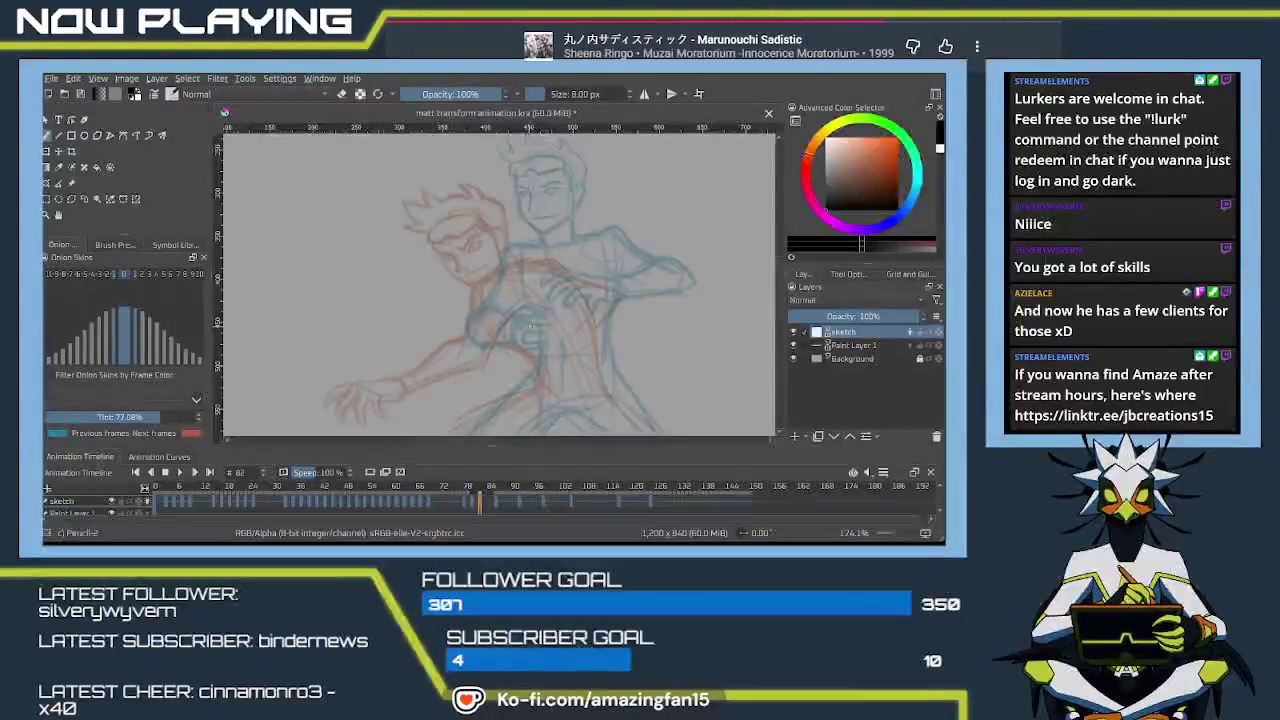
{"action": "scroll", "coordinate": [529, 326], "scroll_direction": "down", "scroll_amount": 1}
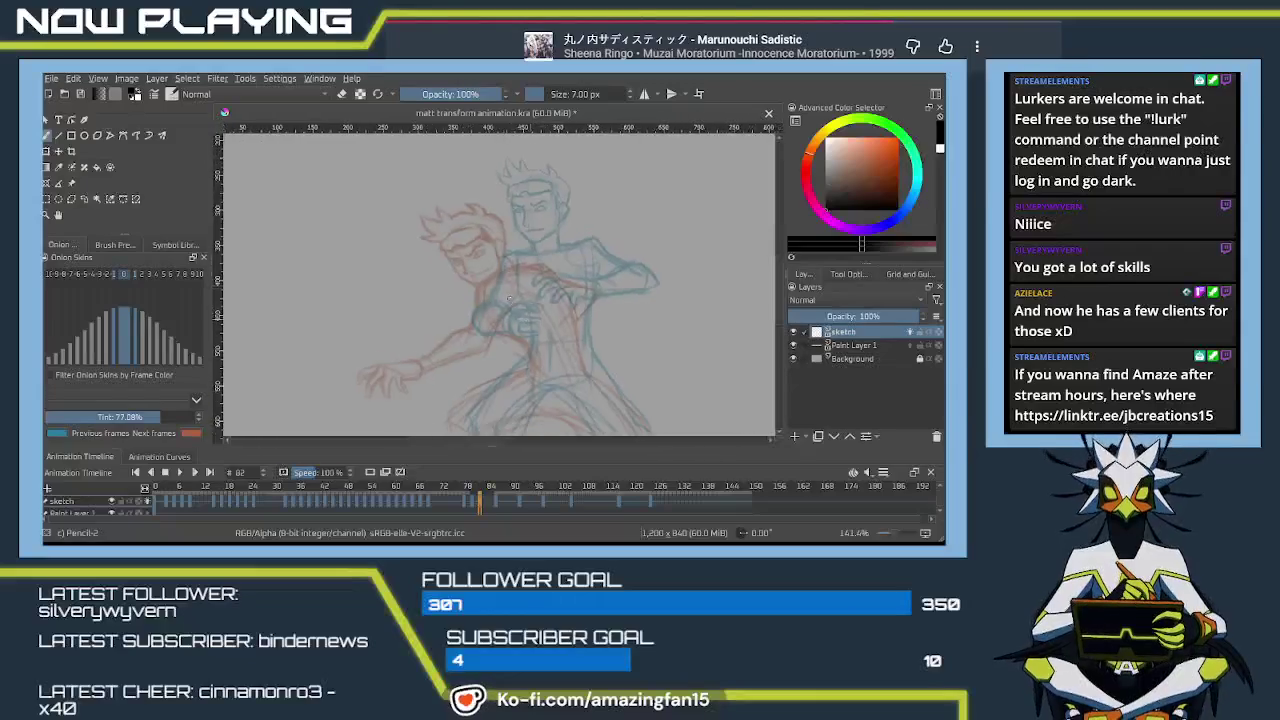
{"action": "scroll", "coordinate": [540, 329], "scroll_direction": "down", "scroll_amount": 2}
{"action": "mouse_move", "coordinate": [545, 331]}
{"action": "left_mouse_down"}
{"action": "mouse_move", "coordinate": [509, 278]}
{"action": "mouse_move", "coordinate": [526, 322]}
{"action": "left_mouse_up"}
Draw the torso curves on frame 82, redoing failed strokes with undo
{"action": "key", "text": "ctrl+z"}
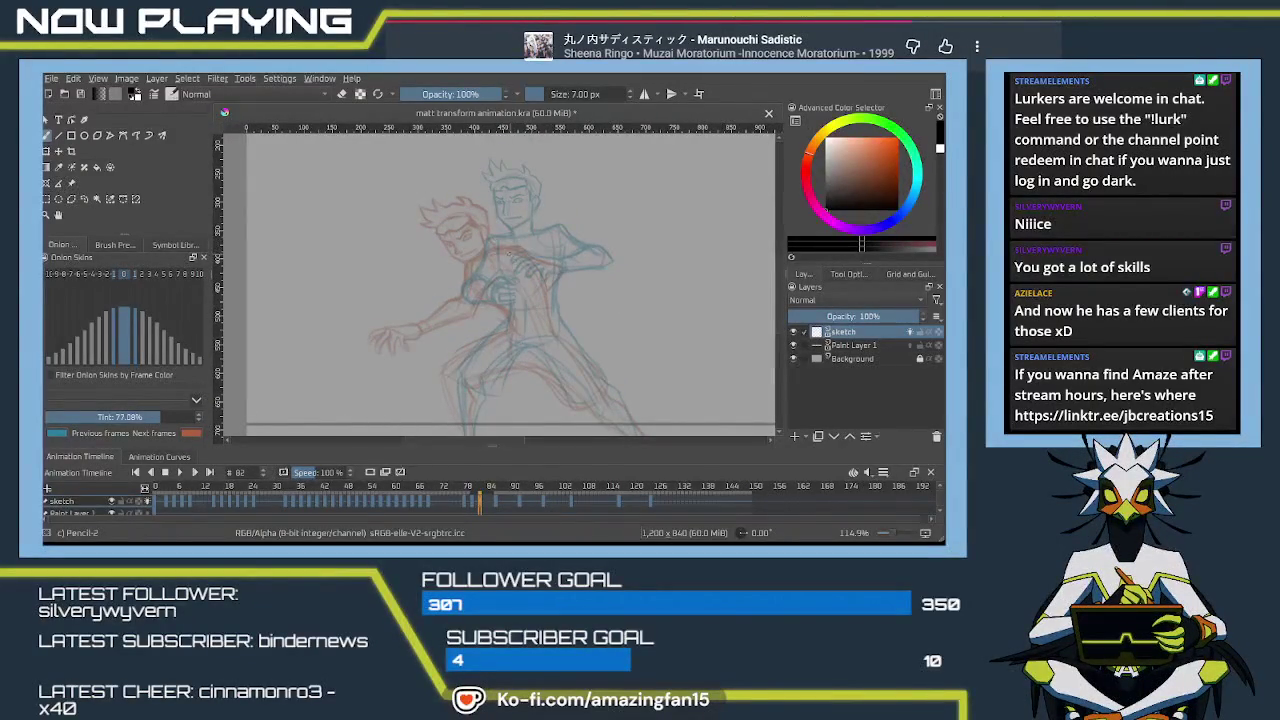
{"action": "left_click_drag", "start_coordinate": [498, 243], "coordinate": [538, 326]}
{"action": "key", "text": "ctrl+z"}
{"action": "left_click_drag", "start_coordinate": [506, 241], "coordinate": [536, 326]}
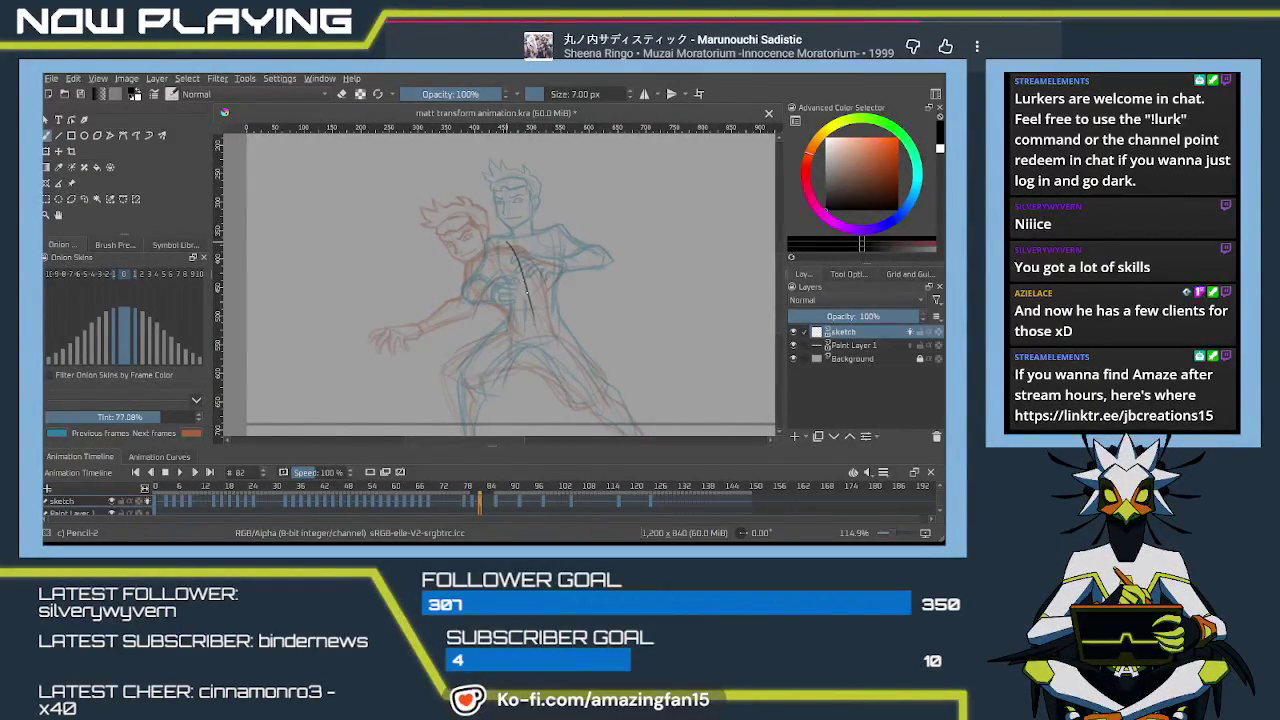
{"action": "key", "text": "ctrl+z"}
{"action": "mouse_move", "coordinate": [496, 238]}
{"action": "left_mouse_down"}
{"action": "mouse_move", "coordinate": [528, 280]}
{"action": "mouse_move", "coordinate": [536, 334]}
{"action": "mouse_move", "coordinate": [486, 238]}
{"action": "mouse_move", "coordinate": [486, 250]}
{"action": "left_mouse_up"}
{"action": "key", "text": "ctrl+z"}
{"action": "key", "text": "ctrl+z"}
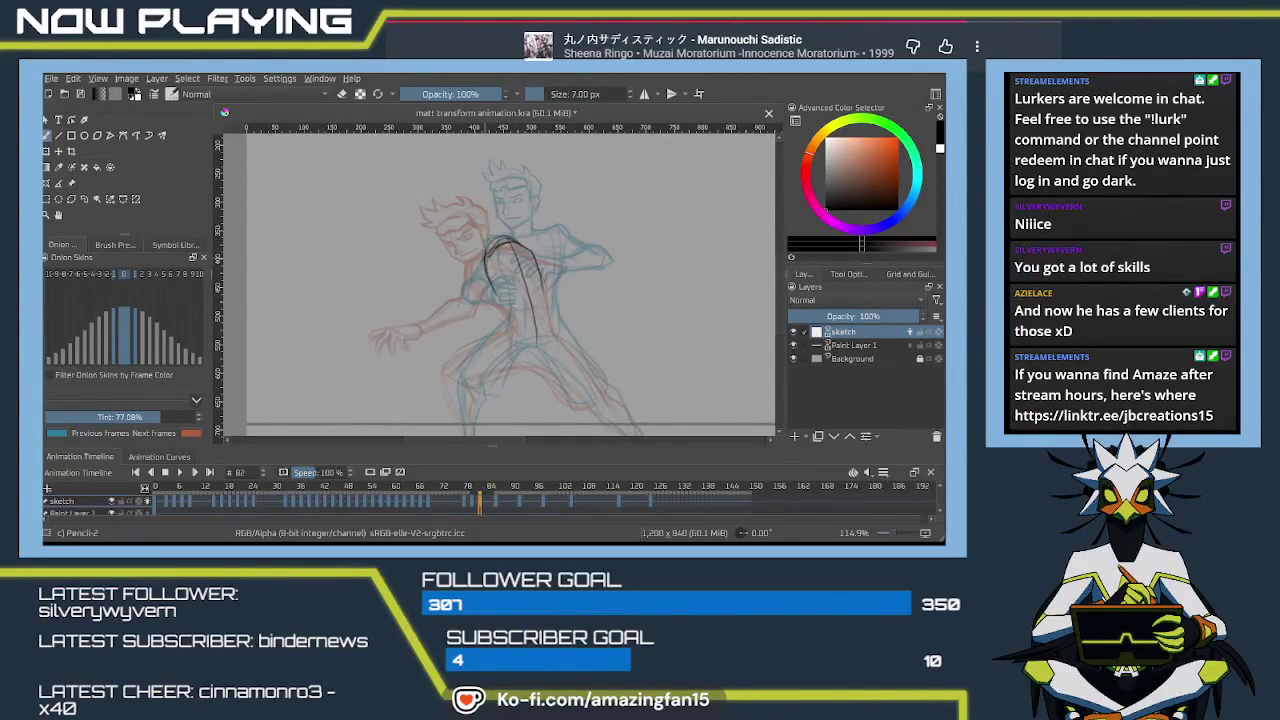
{"action": "mouse_move", "coordinate": [490, 285]}
{"action": "left_mouse_down"}
{"action": "mouse_move", "coordinate": [520, 348]}
{"action": "mouse_move", "coordinate": [540, 330]}
{"action": "left_mouse_up"}
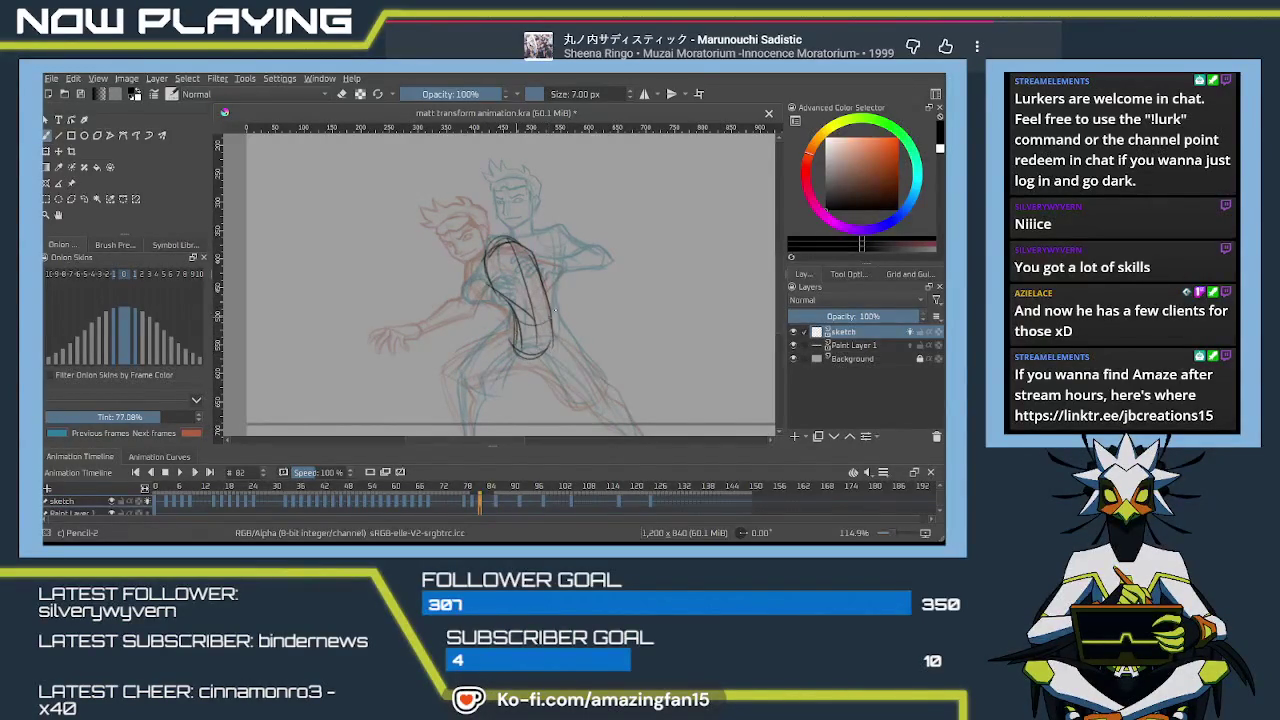
{"action": "left_click_drag", "start_coordinate": [514, 350], "coordinate": [569, 250]}
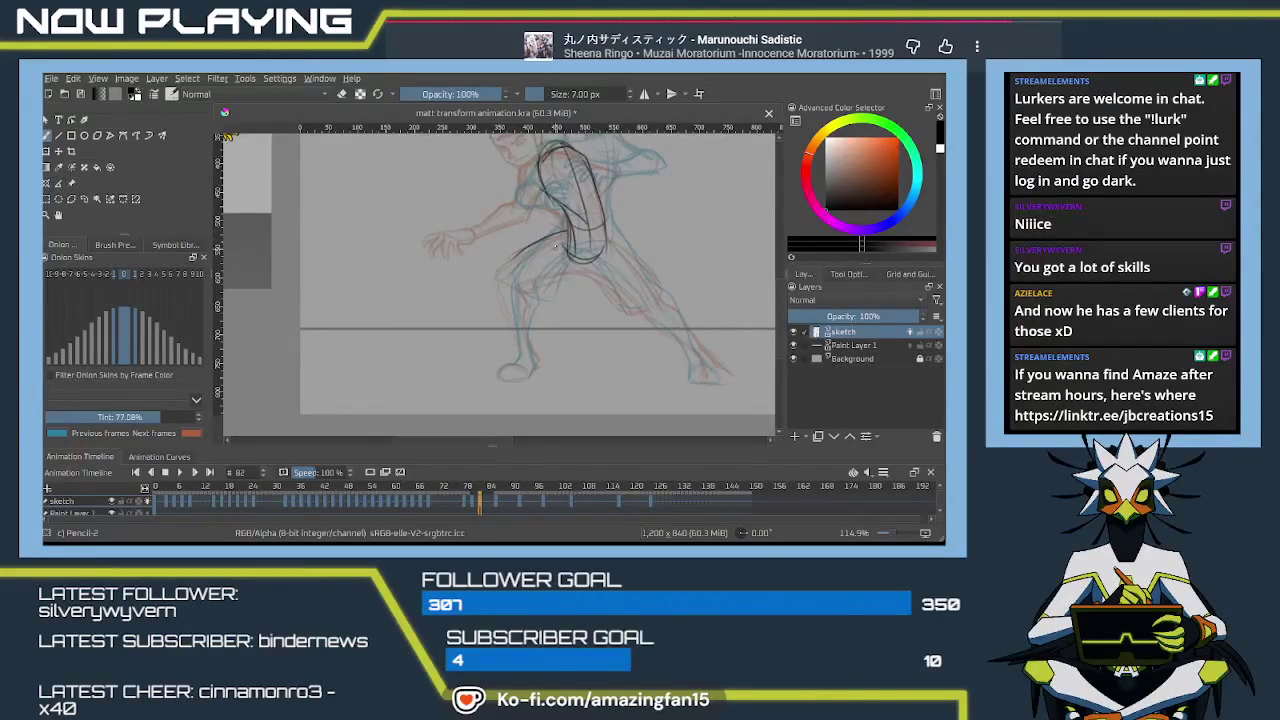
Sketch the line across the hip and the top edge of the thigh
{"action": "mouse_move", "coordinate": [565, 231]}
{"action": "left_mouse_down"}
{"action": "mouse_move", "coordinate": [498, 284]}
{"action": "mouse_move", "coordinate": [572, 233]}
{"action": "left_mouse_up"}
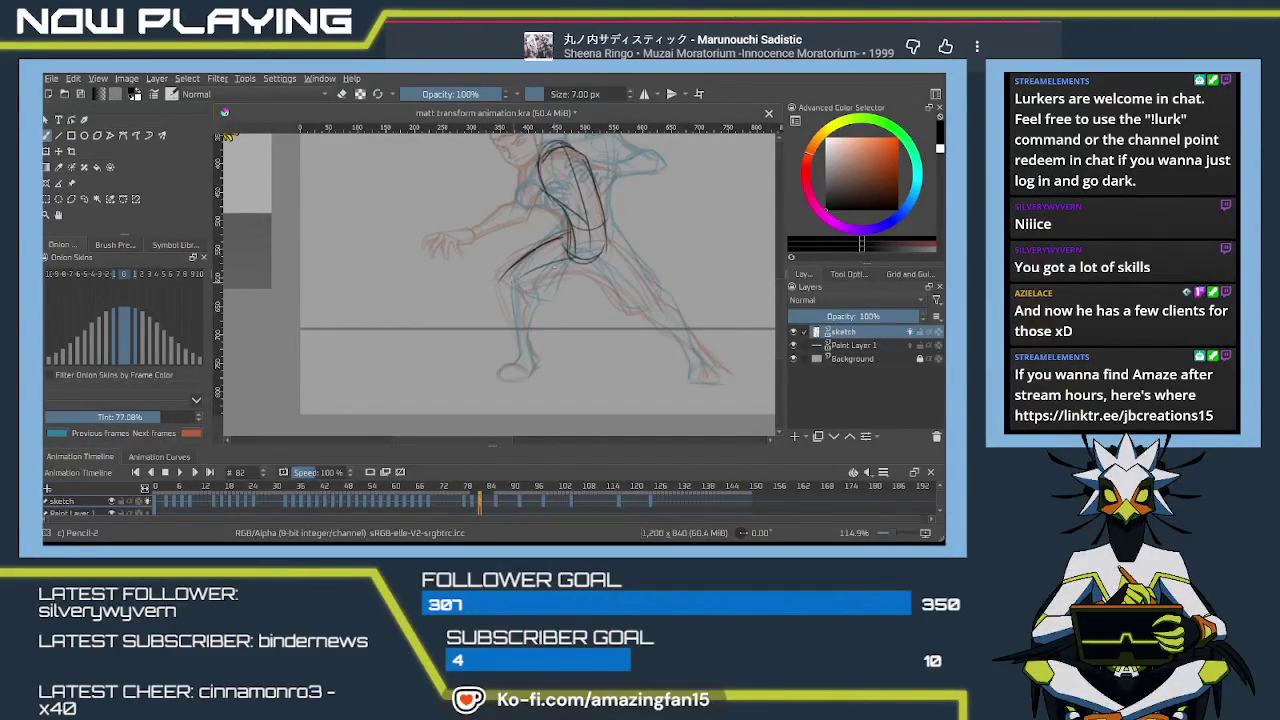
{"action": "scroll", "coordinate": [567, 266], "scroll_direction": "up", "scroll_amount": 4}
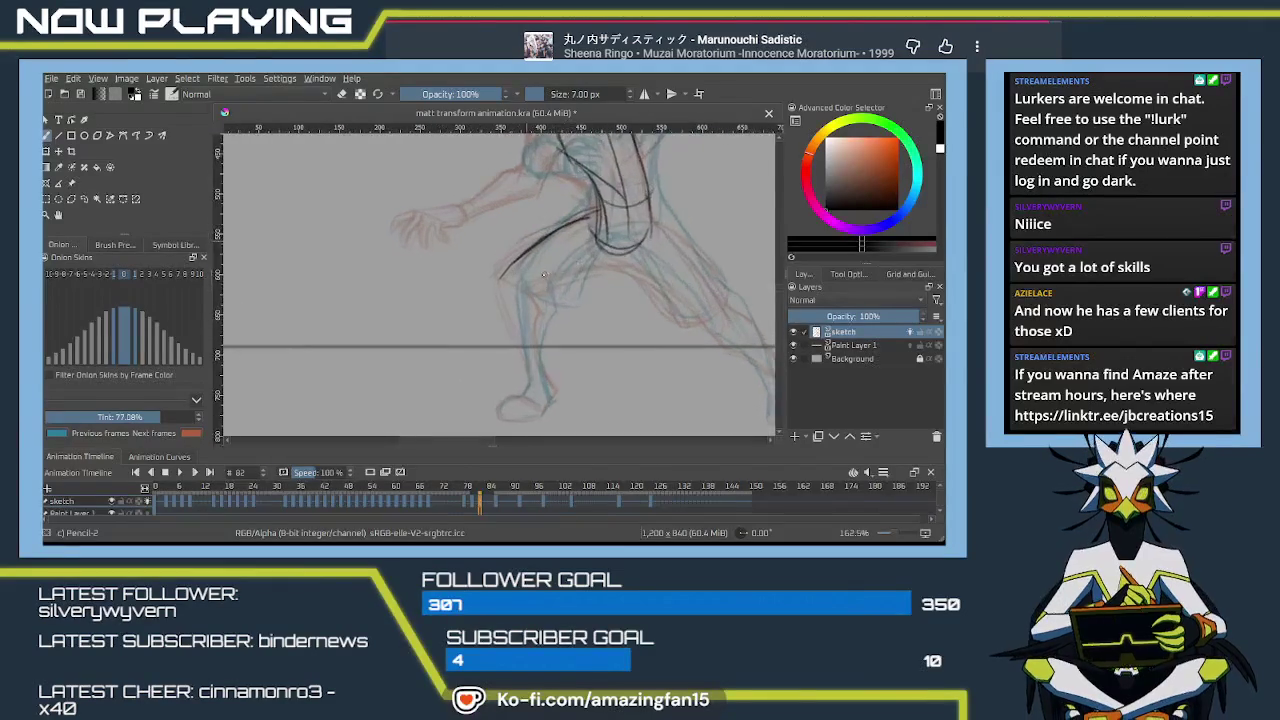
{"action": "left_click_drag", "start_coordinate": [567, 299], "coordinate": [554, 286]}
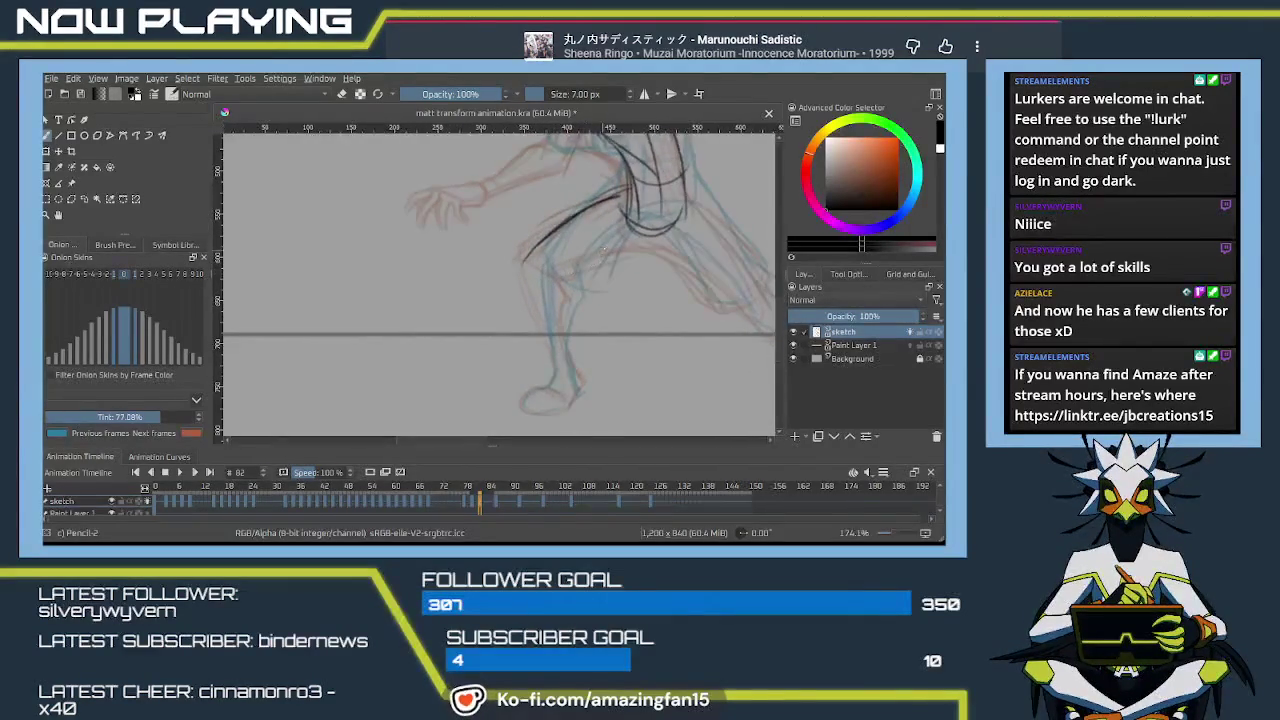
{"action": "left_click_drag", "start_coordinate": [634, 237], "coordinate": [553, 264]}
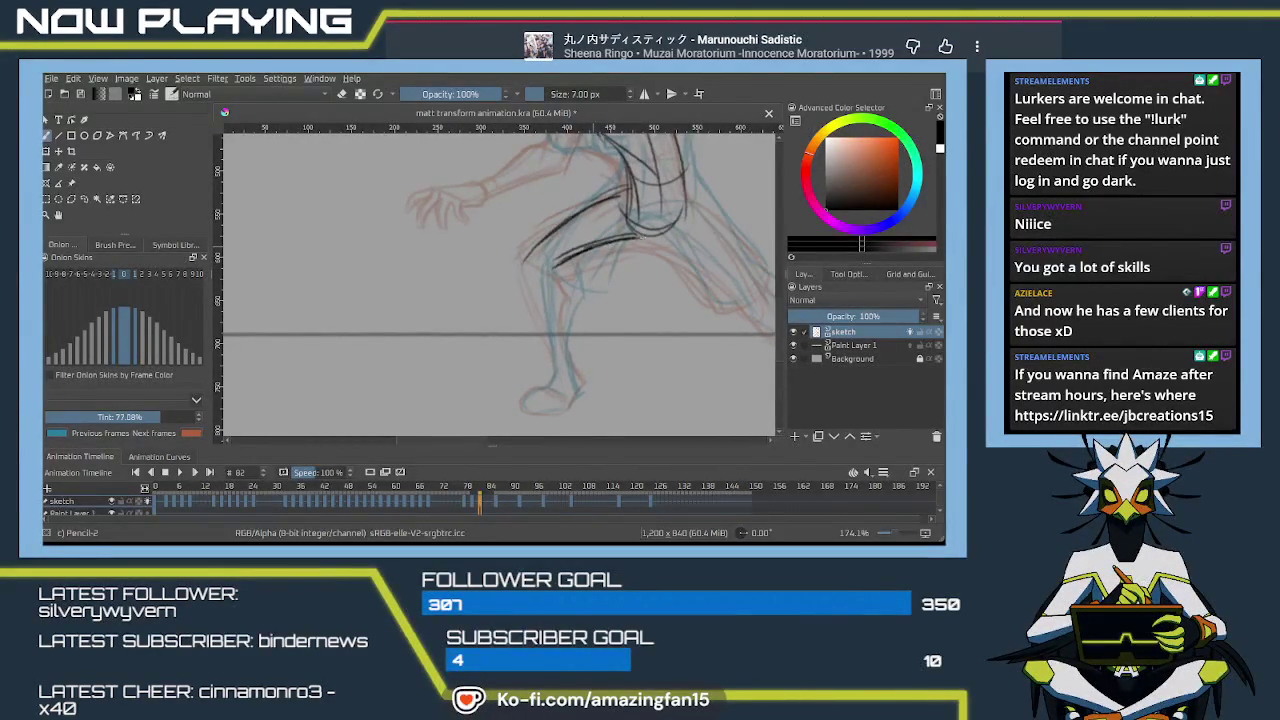
Draw the front edge of the leg and both edges of the lower leg
{"action": "mouse_move", "coordinate": [612, 230]}
{"action": "left_mouse_down"}
{"action": "mouse_move", "coordinate": [557, 320]}
{"action": "mouse_move", "coordinate": [582, 266]}
{"action": "mouse_move", "coordinate": [508, 300]}
{"action": "mouse_move", "coordinate": [503, 230]}
{"action": "mouse_move", "coordinate": [512, 352]}
{"action": "left_mouse_up"}
{"action": "left_click_drag", "start_coordinate": [494, 262], "coordinate": [516, 366]}
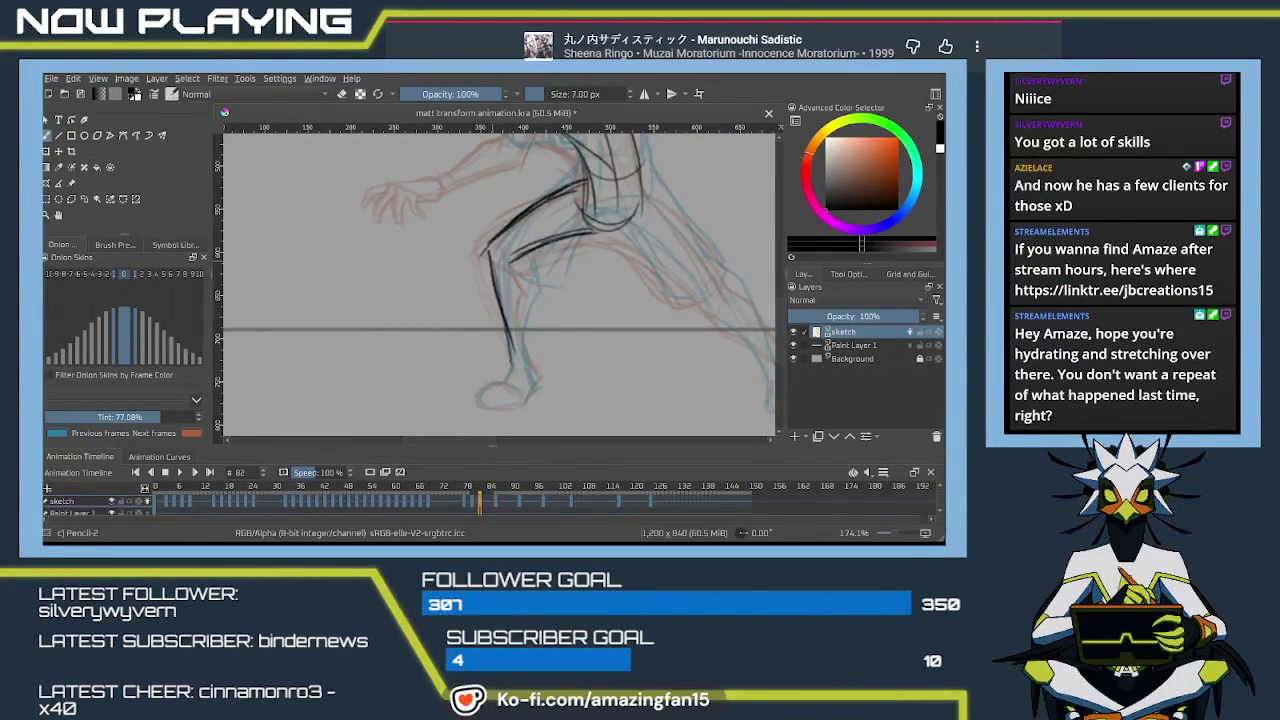
{"action": "left_click_drag", "start_coordinate": [519, 258], "coordinate": [533, 291]}
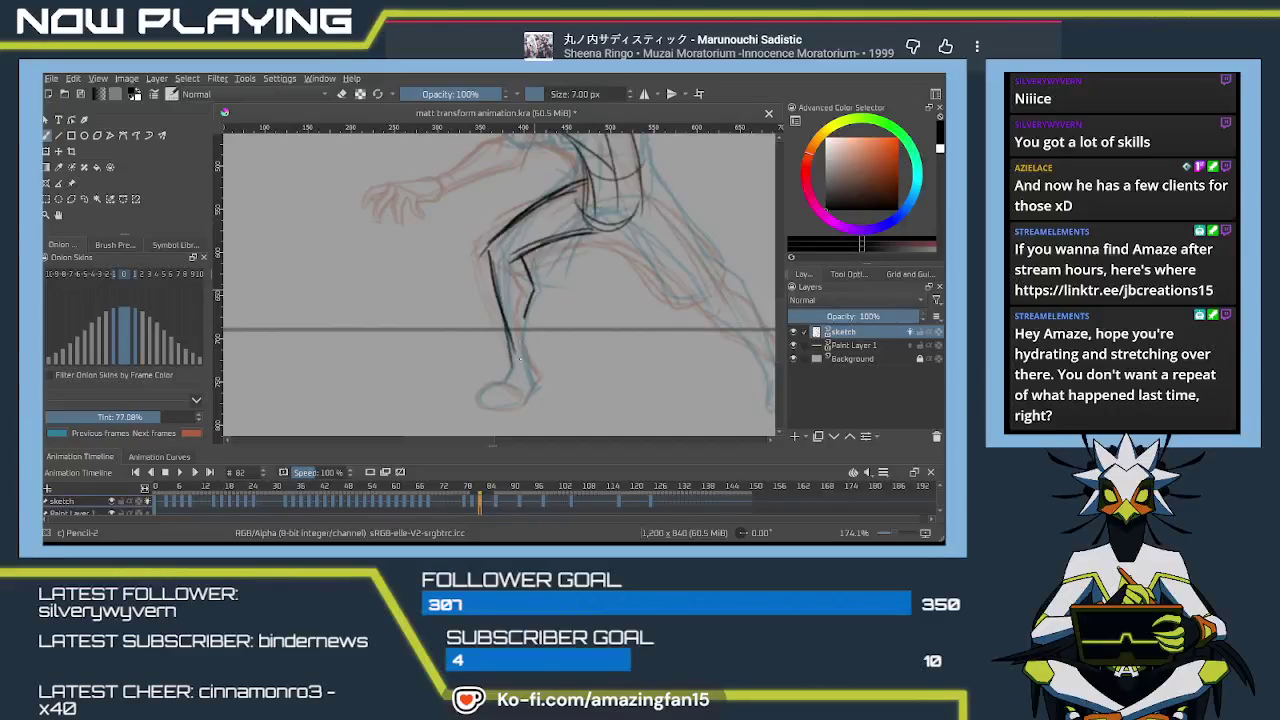
{"action": "mouse_move", "coordinate": [519, 362]}
{"action": "left_mouse_down"}
{"action": "mouse_move", "coordinate": [524, 318]}
{"action": "mouse_move", "coordinate": [510, 375]}
{"action": "left_mouse_up"}
{"action": "left_click_drag", "start_coordinate": [530, 290], "coordinate": [522, 366]}
{"action": "left_click_drag", "start_coordinate": [524, 322], "coordinate": [535, 382]}
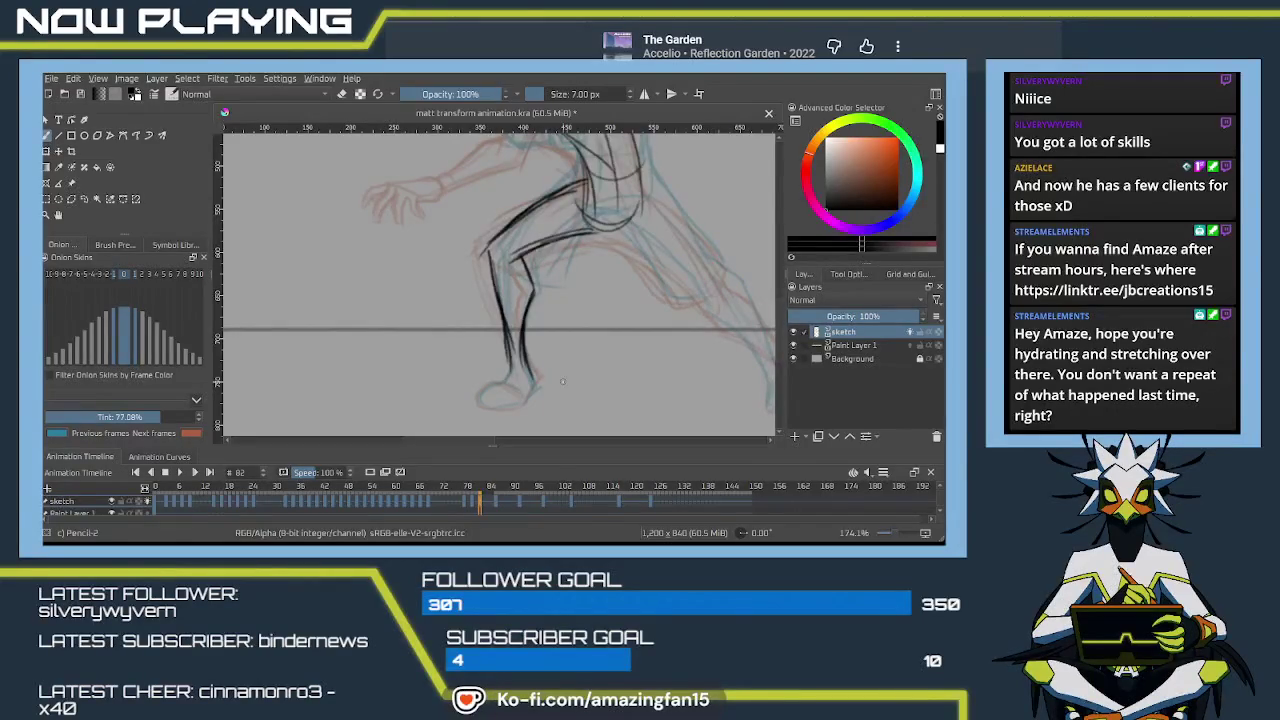
Ink the shin, ankle, heel and foot sole near the foot
{"action": "left_click_drag", "start_coordinate": [567, 310], "coordinate": [549, 272]}
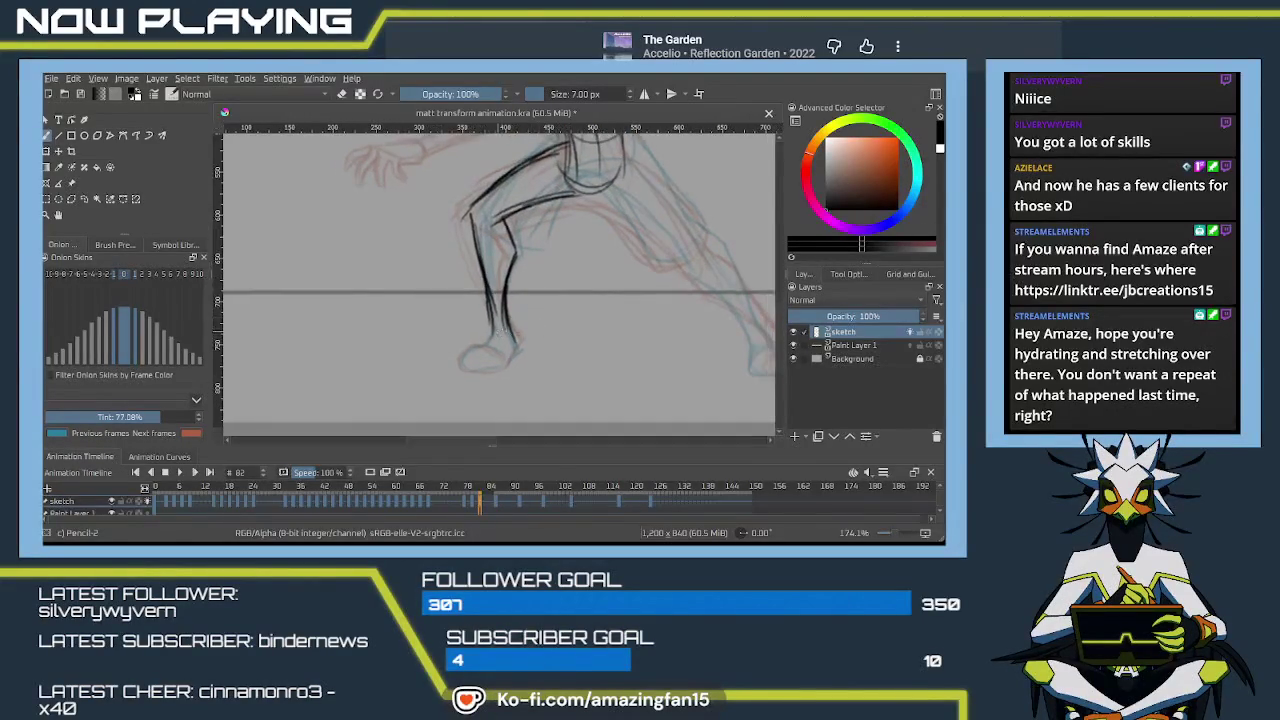
{"action": "mouse_move", "coordinate": [510, 322]}
{"action": "left_mouse_down"}
{"action": "mouse_move", "coordinate": [518, 348]}
{"action": "mouse_move", "coordinate": [488, 341]}
{"action": "mouse_move", "coordinate": [501, 368]}
{"action": "left_mouse_up"}
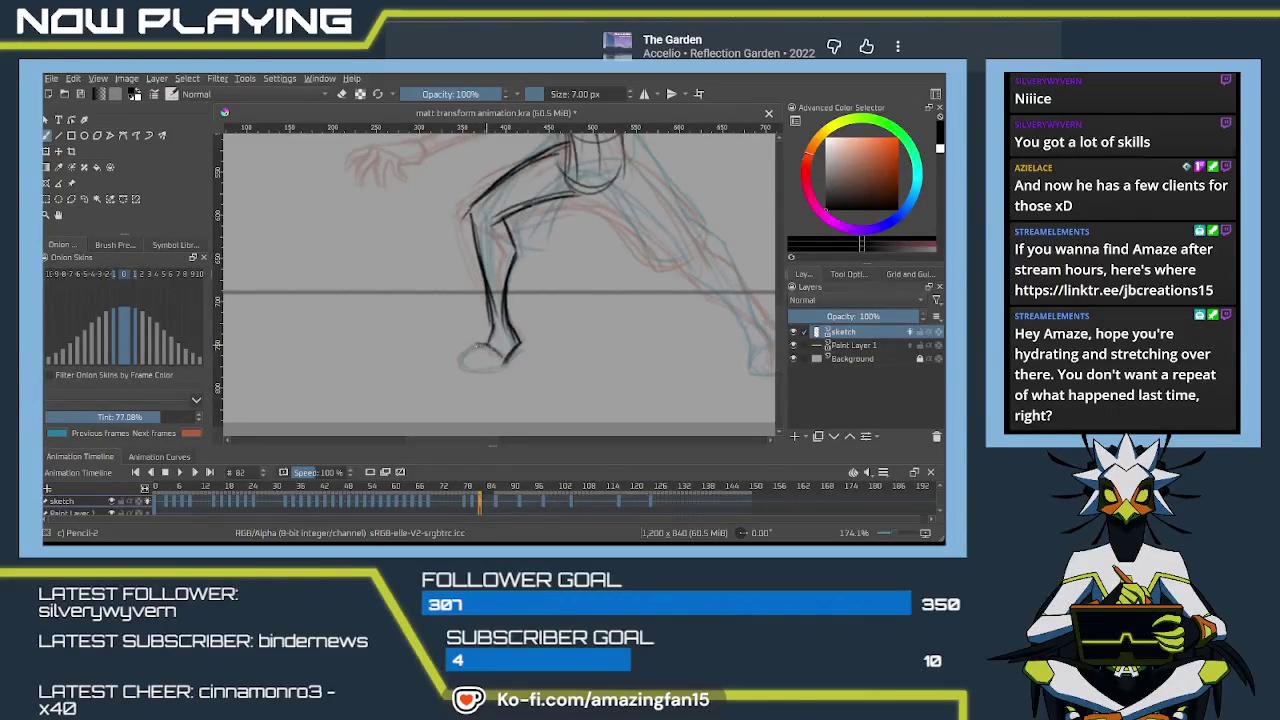
{"action": "mouse_move", "coordinate": [490, 345]}
{"action": "left_mouse_down"}
{"action": "mouse_move", "coordinate": [467, 349]}
{"action": "mouse_move", "coordinate": [462, 372]}
{"action": "mouse_move", "coordinate": [391, 343]}
{"action": "mouse_move", "coordinate": [421, 280]}
{"action": "mouse_move", "coordinate": [501, 325]}
{"action": "mouse_move", "coordinate": [534, 391]}
{"action": "left_mouse_up"}
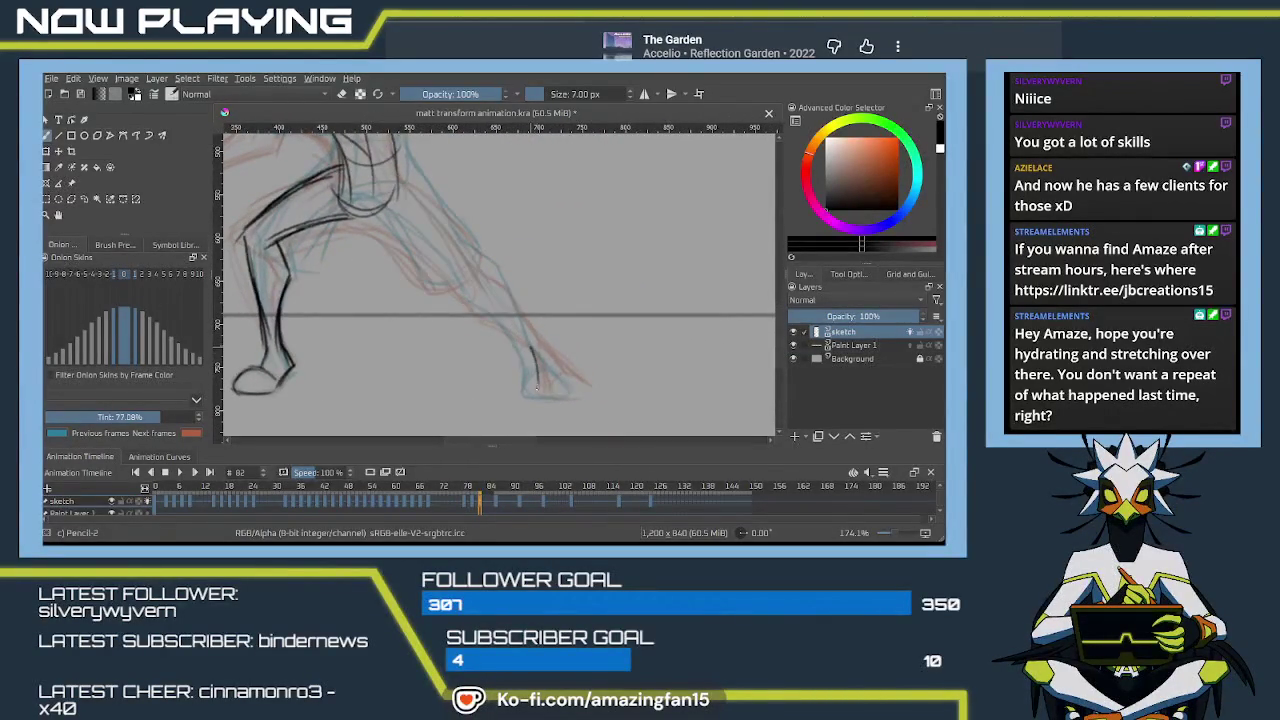
{"action": "key", "text": "ctrl+z"}
{"action": "left_click_drag", "start_coordinate": [530, 347], "coordinate": [535, 394]}
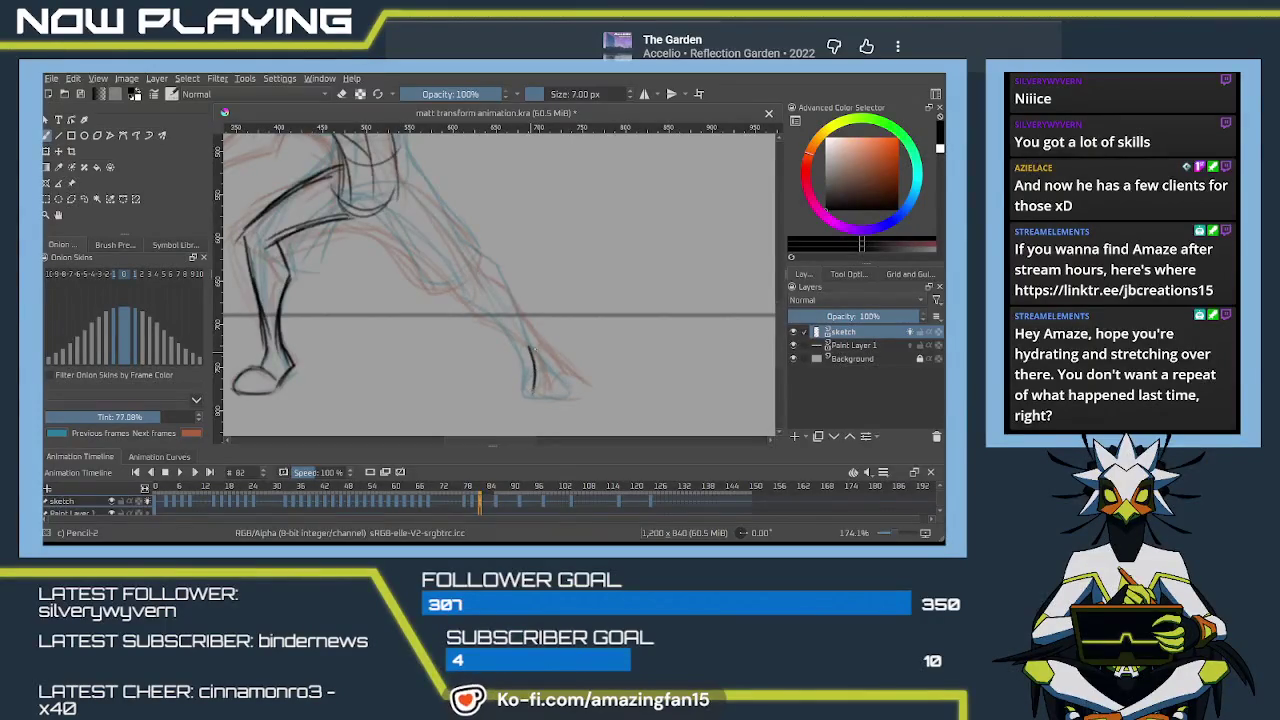
{"action": "left_click_drag", "start_coordinate": [533, 345], "coordinate": [567, 382]}
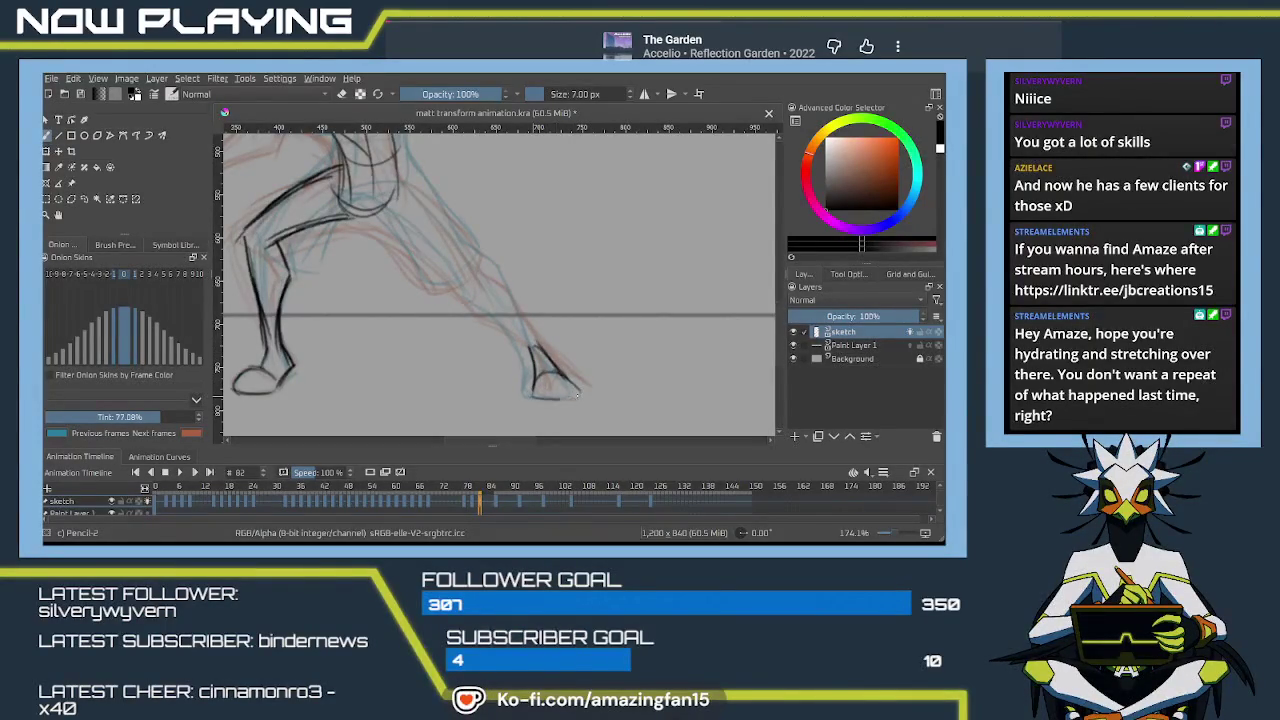
{"action": "left_click_drag", "start_coordinate": [533, 398], "coordinate": [578, 396]}
Redraw the hip-to-foot line and darken the thigh contour toward the knee
{"action": "mouse_move", "coordinate": [401, 196]}
{"action": "left_mouse_down"}
{"action": "mouse_move", "coordinate": [418, 258]}
{"action": "mouse_move", "coordinate": [531, 387]}
{"action": "left_mouse_up"}
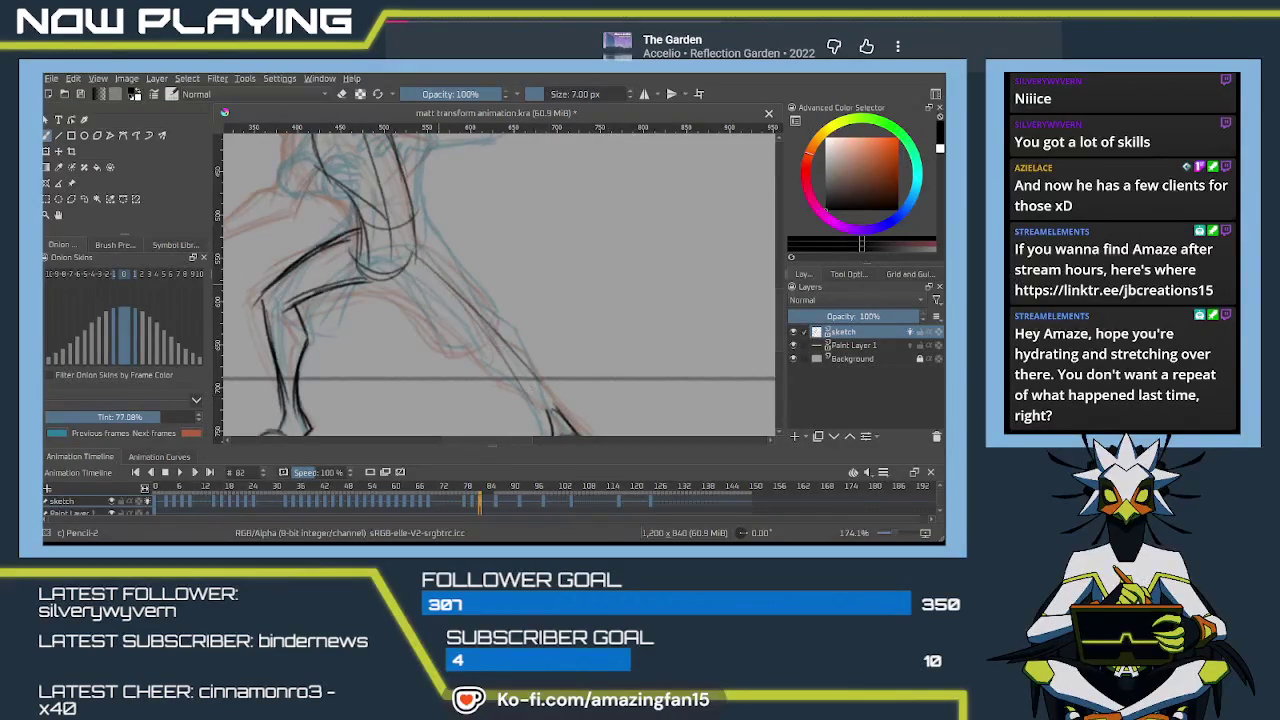
{"action": "key", "text": "ctrl+z"}
{"action": "left_click_drag", "start_coordinate": [410, 256], "coordinate": [536, 392]}
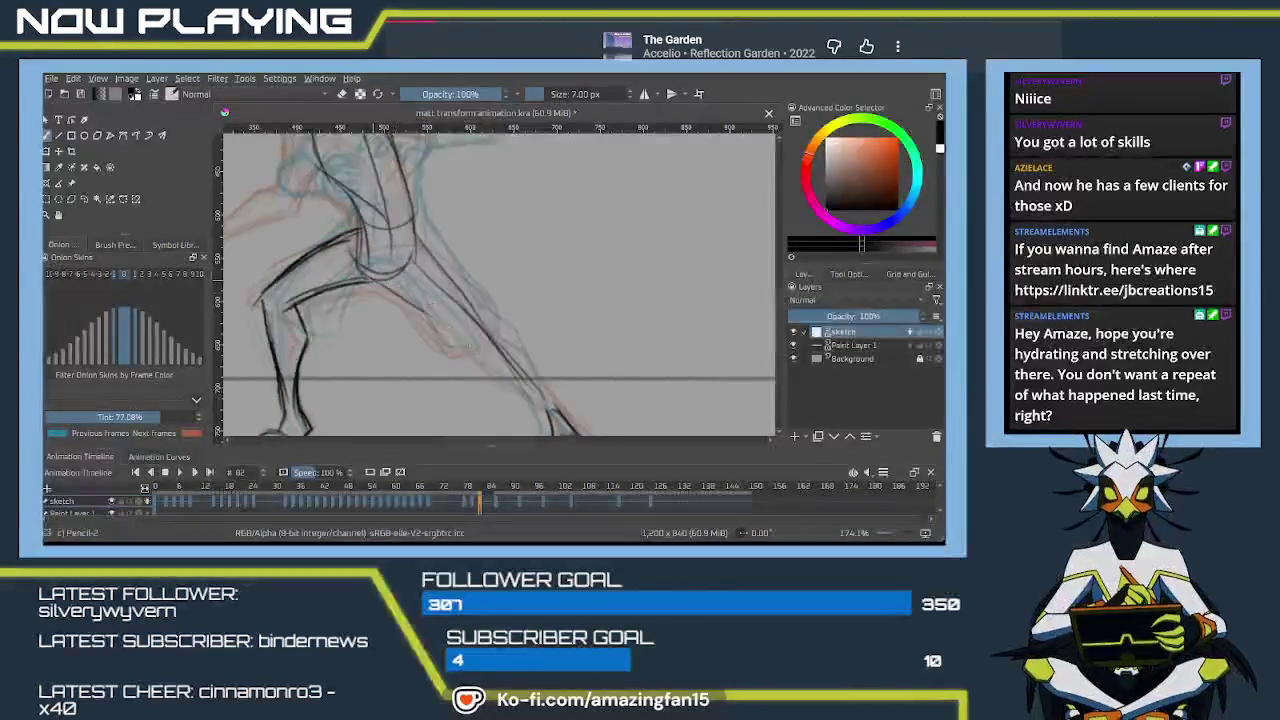
{"action": "mouse_move", "coordinate": [428, 252]}
{"action": "left_mouse_down"}
{"action": "mouse_move", "coordinate": [480, 320]}
{"action": "mouse_move", "coordinate": [464, 280]}
{"action": "left_mouse_up"}
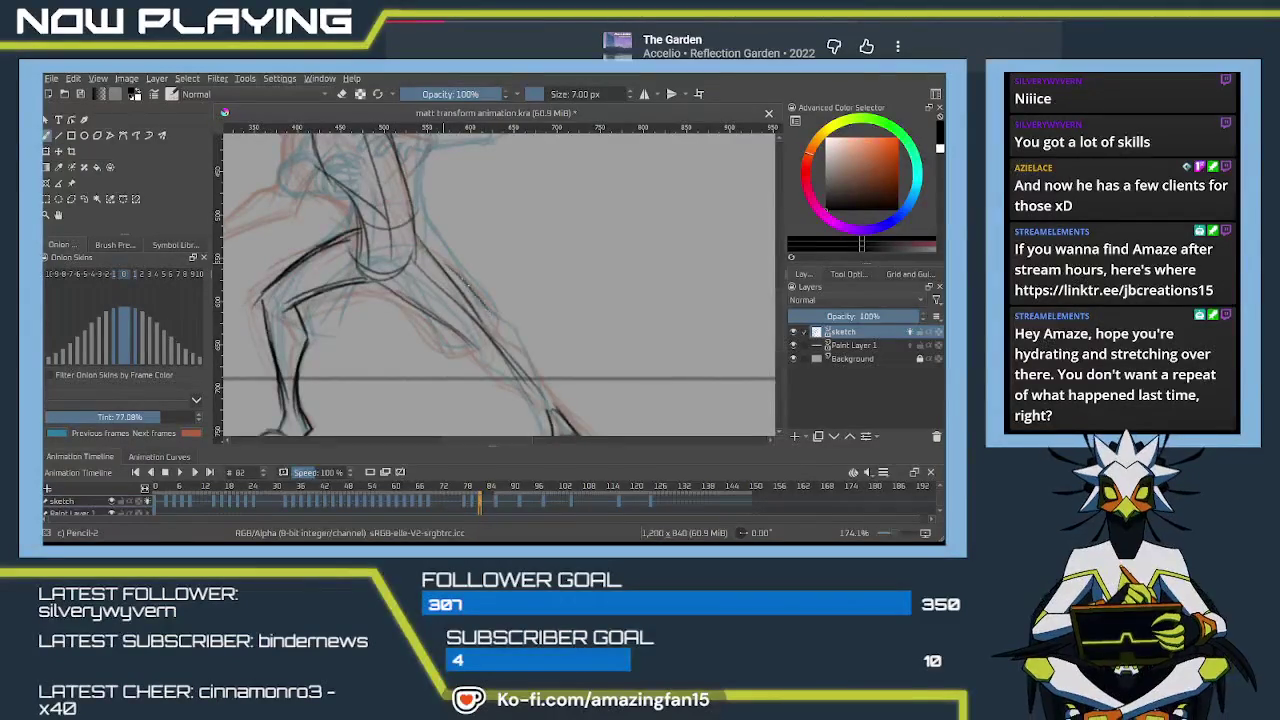
{"action": "mouse_move", "coordinate": [408, 228]}
{"action": "left_mouse_down"}
{"action": "mouse_move", "coordinate": [503, 332]}
{"action": "mouse_move", "coordinate": [467, 274]}
{"action": "mouse_move", "coordinate": [476, 279]}
{"action": "mouse_move", "coordinate": [510, 350]}
{"action": "left_mouse_up"}
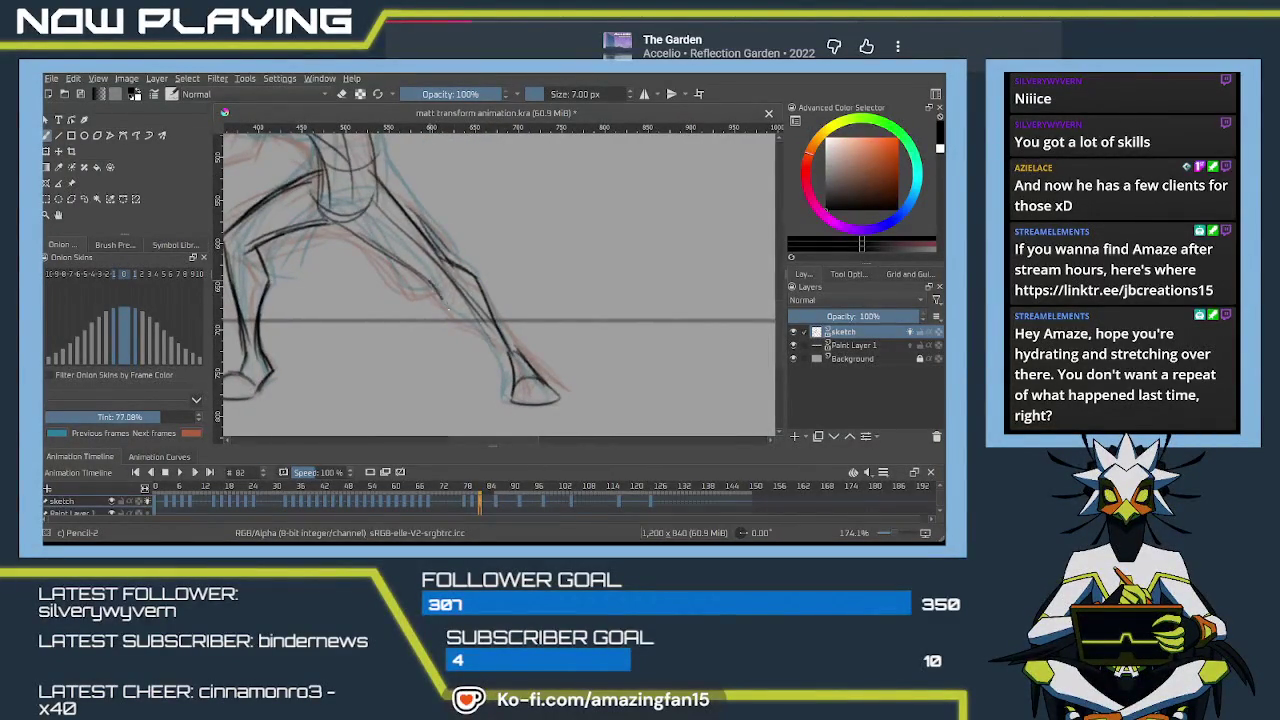
{"action": "left_click_drag", "start_coordinate": [432, 284], "coordinate": [450, 310]}
{"action": "left_click_drag", "start_coordinate": [446, 308], "coordinate": [504, 354]}
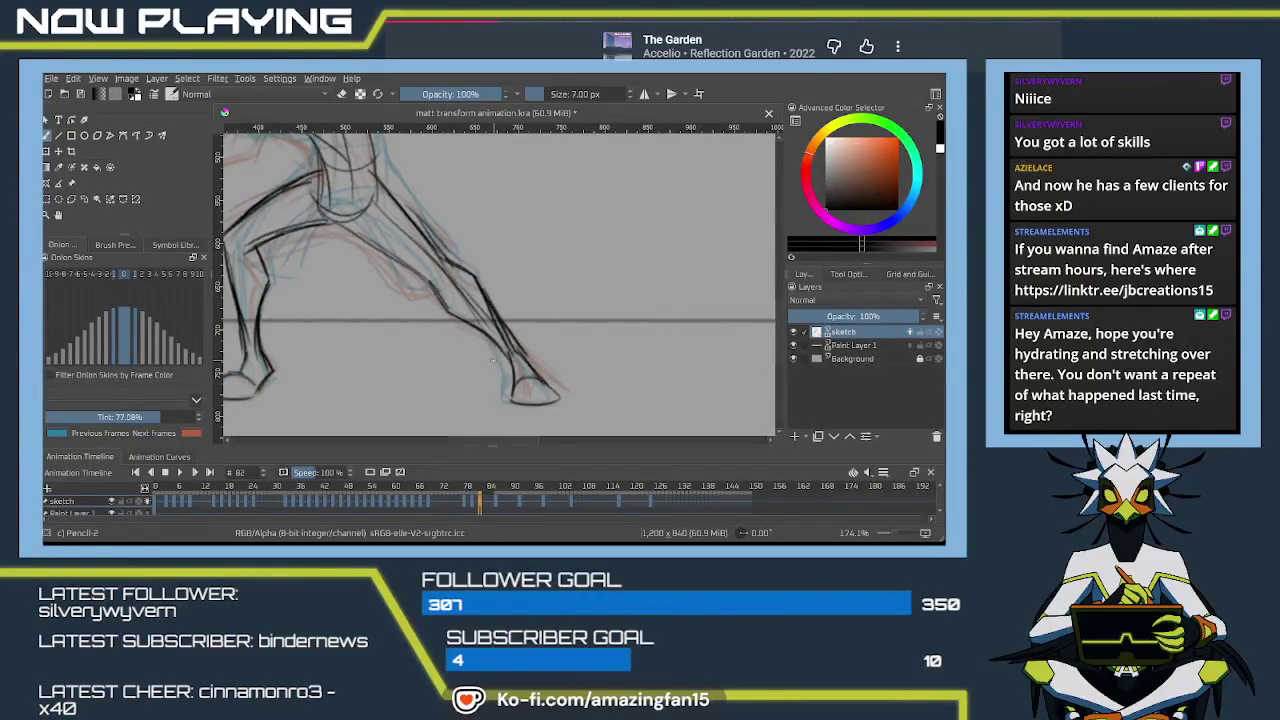
{"action": "mouse_move", "coordinate": [492, 358]}
{"action": "left_mouse_down"}
{"action": "mouse_move", "coordinate": [523, 301]}
{"action": "mouse_move", "coordinate": [549, 351]}
{"action": "left_mouse_up"}
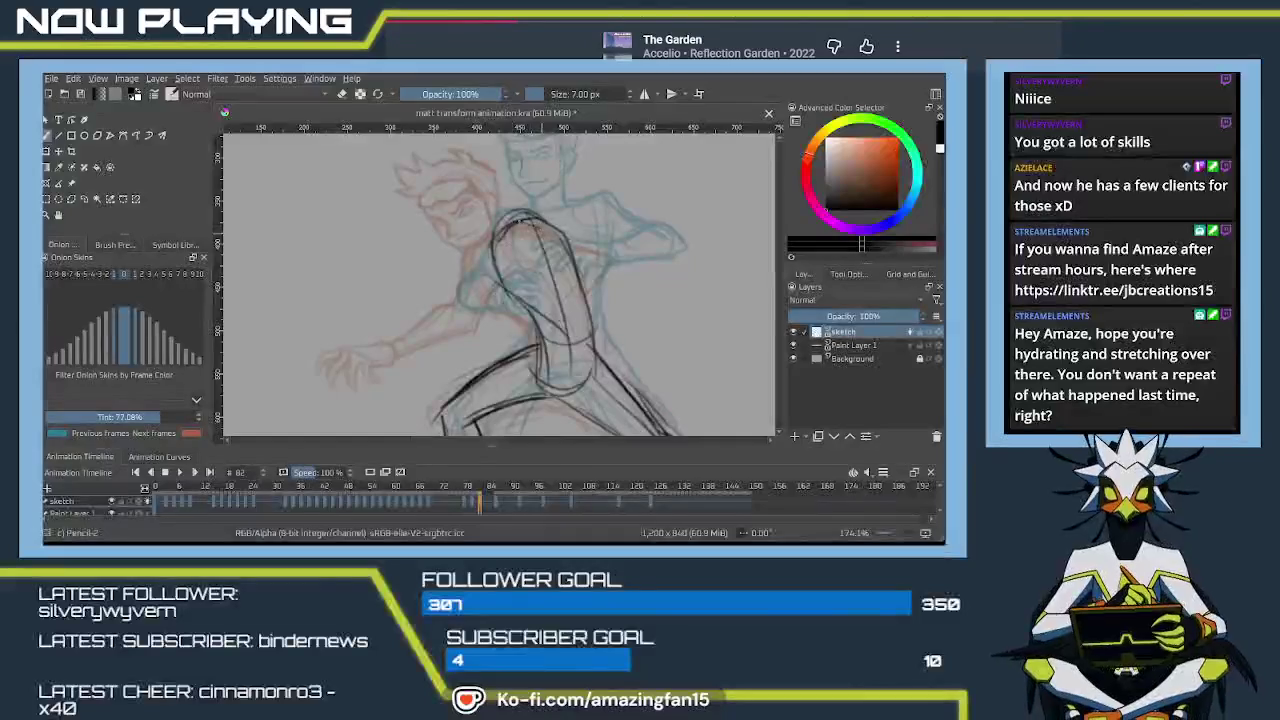
Check the adjacent frame, then draw the upper arm's left, right and inner contours
{"action": "key", "text": "Left"}
{"action": "key", "text": "Right"}
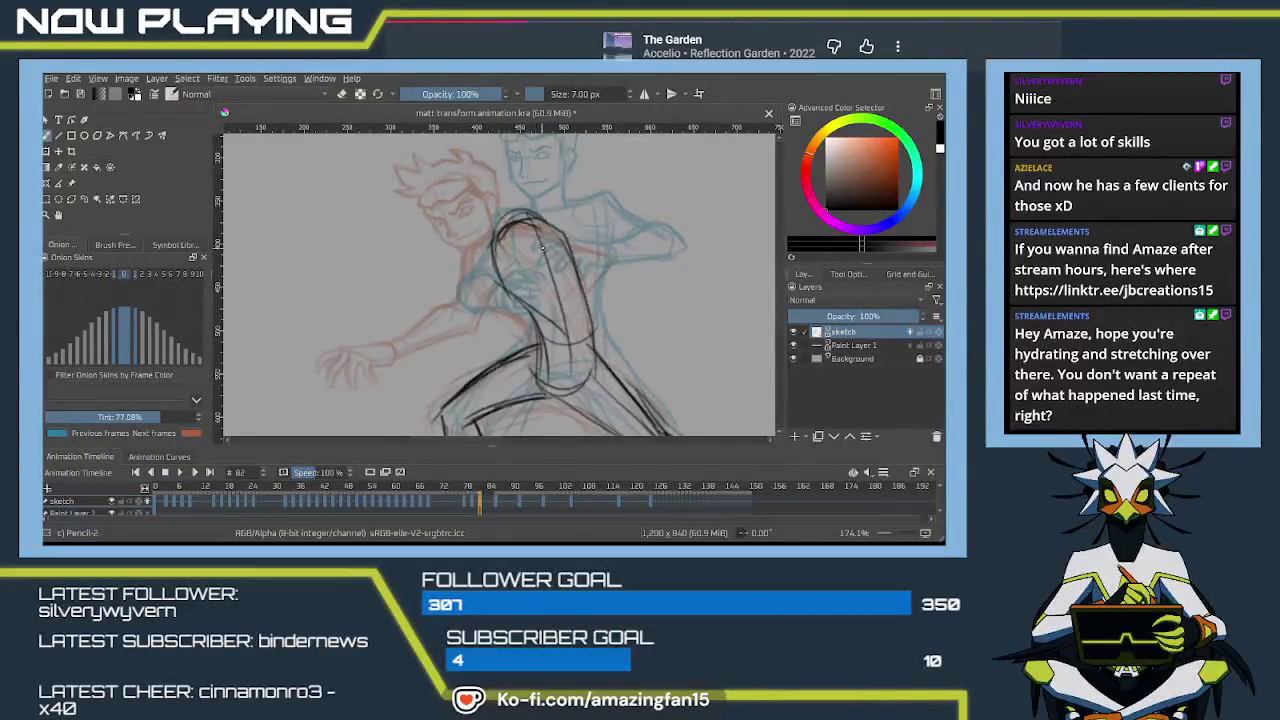
{"action": "mouse_move", "coordinate": [530, 219]}
{"action": "left_mouse_down"}
{"action": "mouse_move", "coordinate": [496, 254]}
{"action": "mouse_move", "coordinate": [501, 271]}
{"action": "left_mouse_up"}
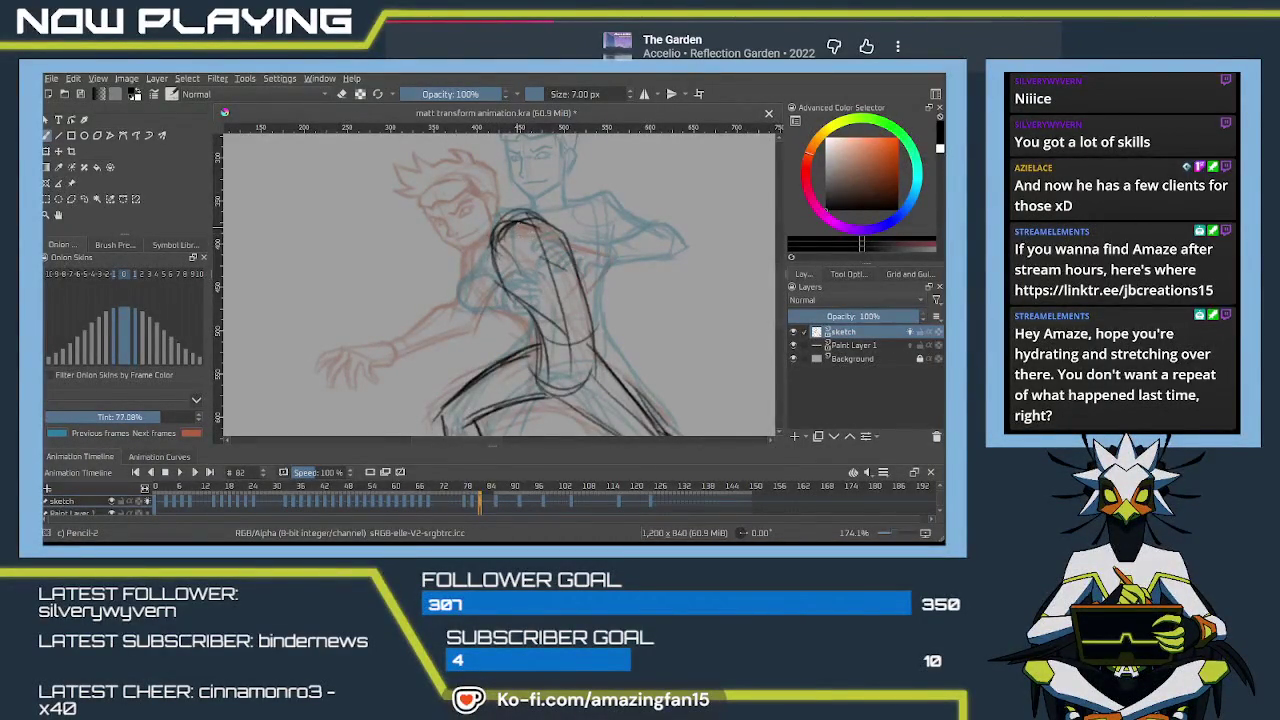
{"action": "mouse_move", "coordinate": [506, 223]}
{"action": "left_mouse_down"}
{"action": "mouse_move", "coordinate": [492, 255]}
{"action": "mouse_move", "coordinate": [501, 272]}
{"action": "left_mouse_up"}
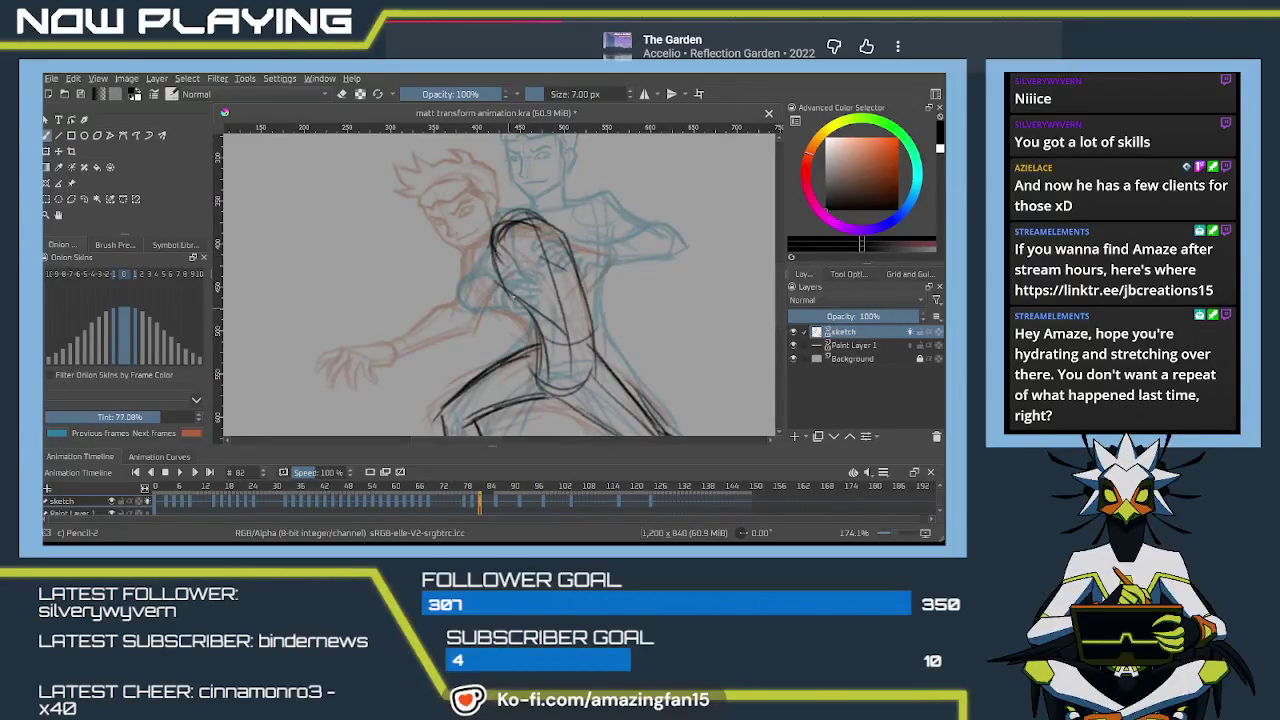
{"action": "scroll", "coordinate": [528, 270], "scroll_direction": "down", "scroll_amount": 1}
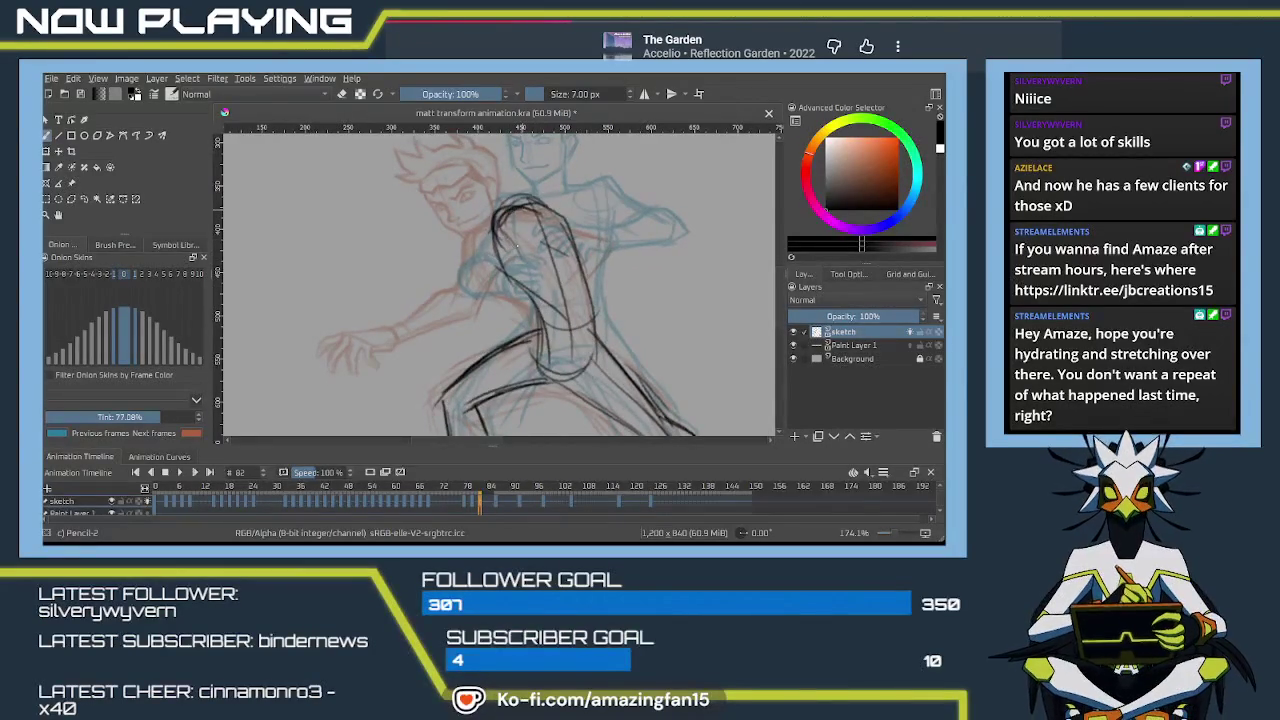
{"action": "left_click_drag", "start_coordinate": [503, 224], "coordinate": [495, 262]}
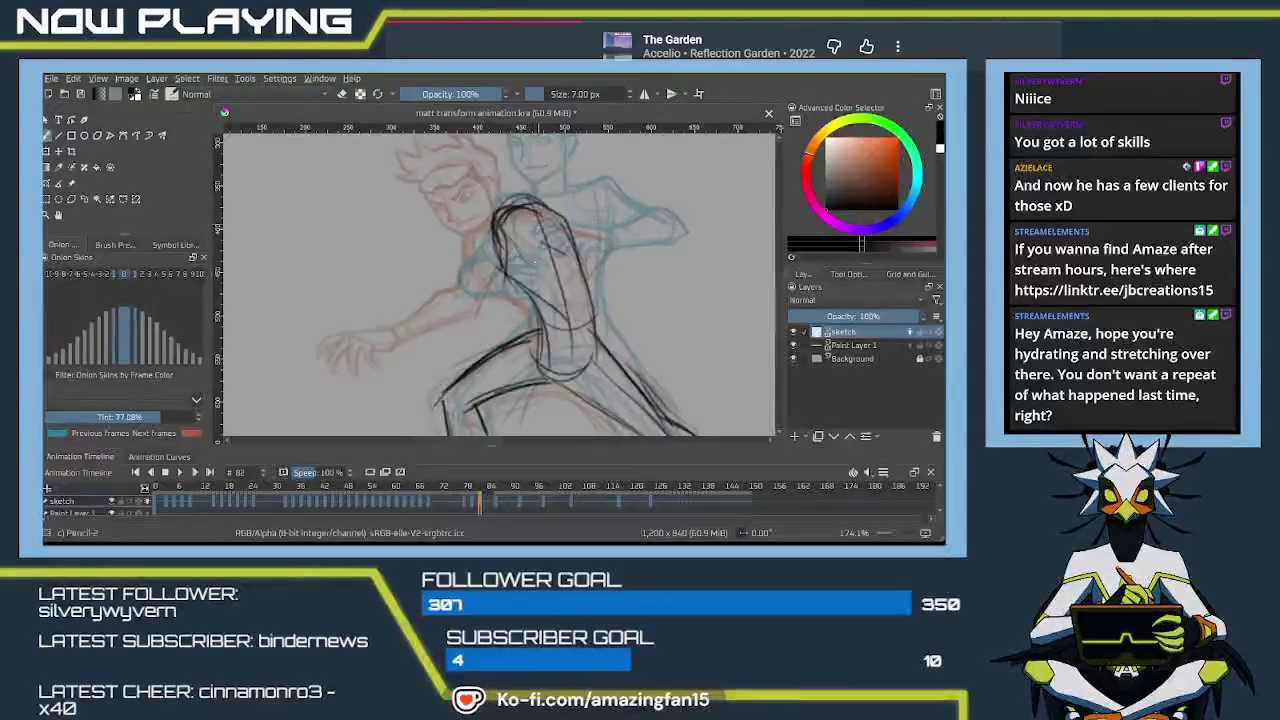
{"action": "left_click_drag", "start_coordinate": [541, 222], "coordinate": [534, 306]}
{"action": "mouse_move", "coordinate": [535, 248]}
{"action": "left_mouse_down"}
{"action": "mouse_move", "coordinate": [530, 309]}
{"action": "mouse_move", "coordinate": [504, 295]}
{"action": "mouse_move", "coordinate": [526, 290]}
{"action": "left_mouse_up"}
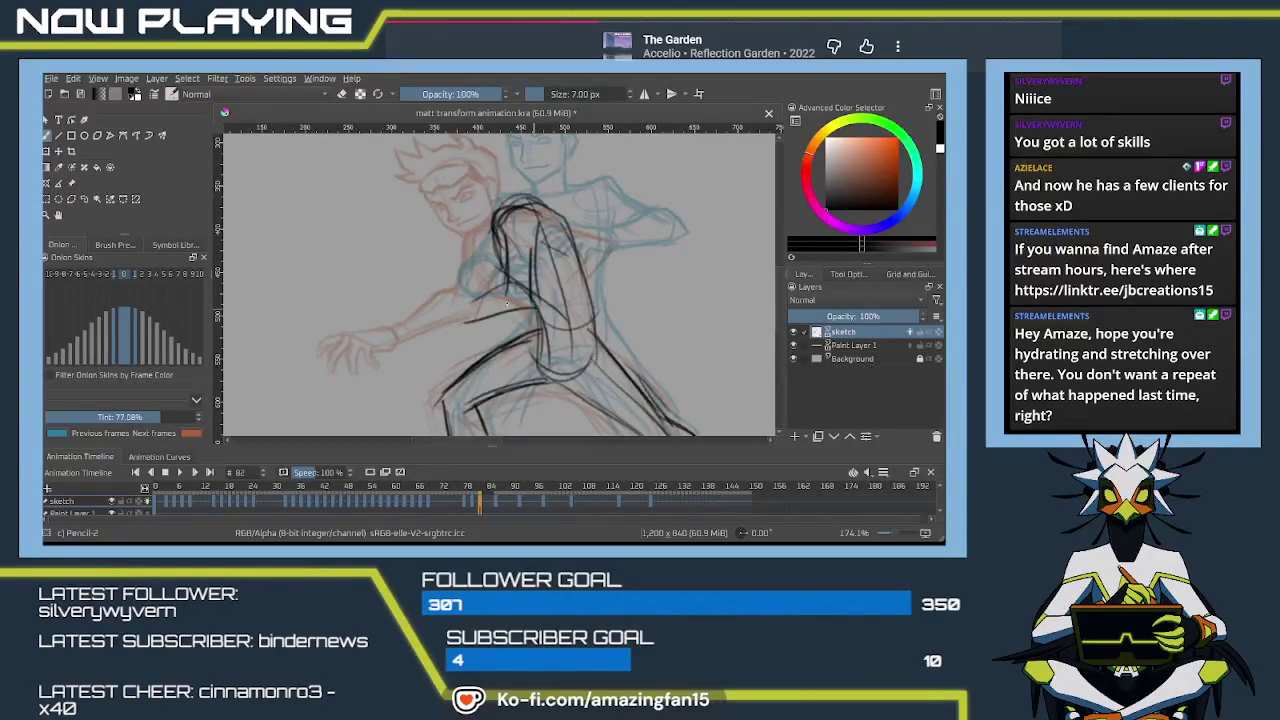
Undo the short torso strokes and redraw one lower and longer
{"action": "key", "text": "ctrl+z"}
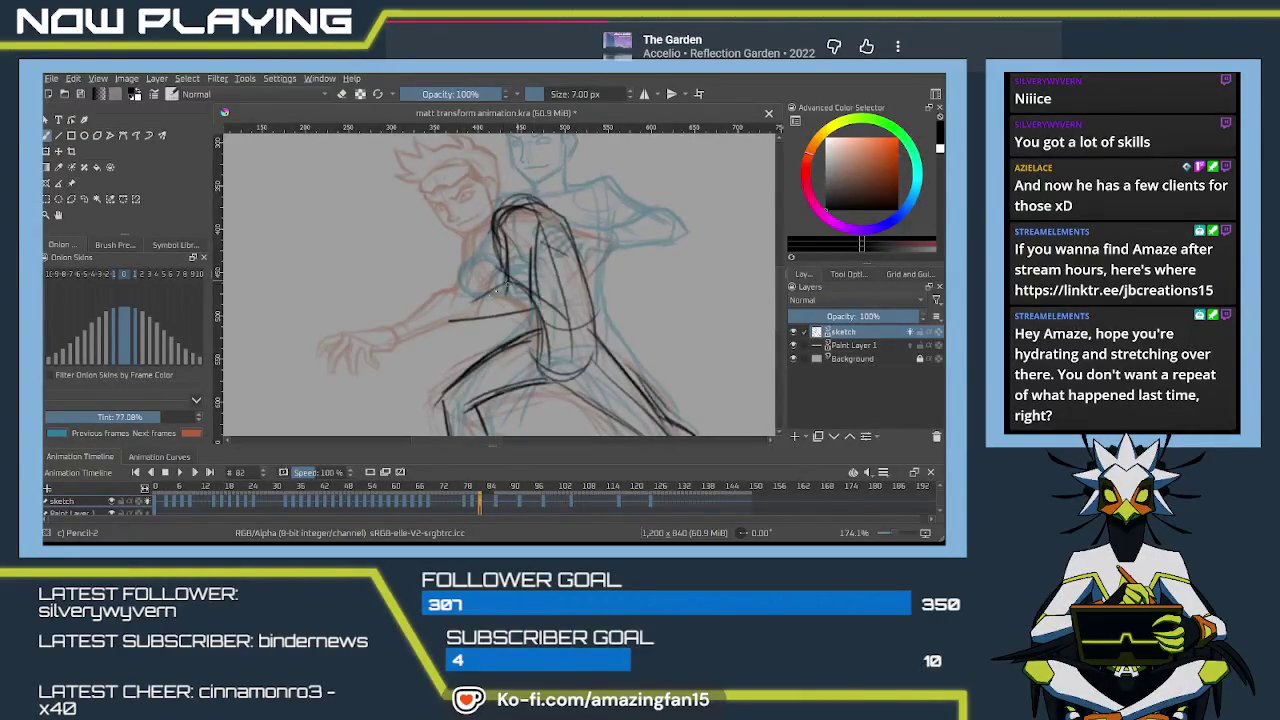
{"action": "key", "text": "ctrl+z"}
{"action": "left_click_drag", "start_coordinate": [444, 326], "coordinate": [530, 312]}
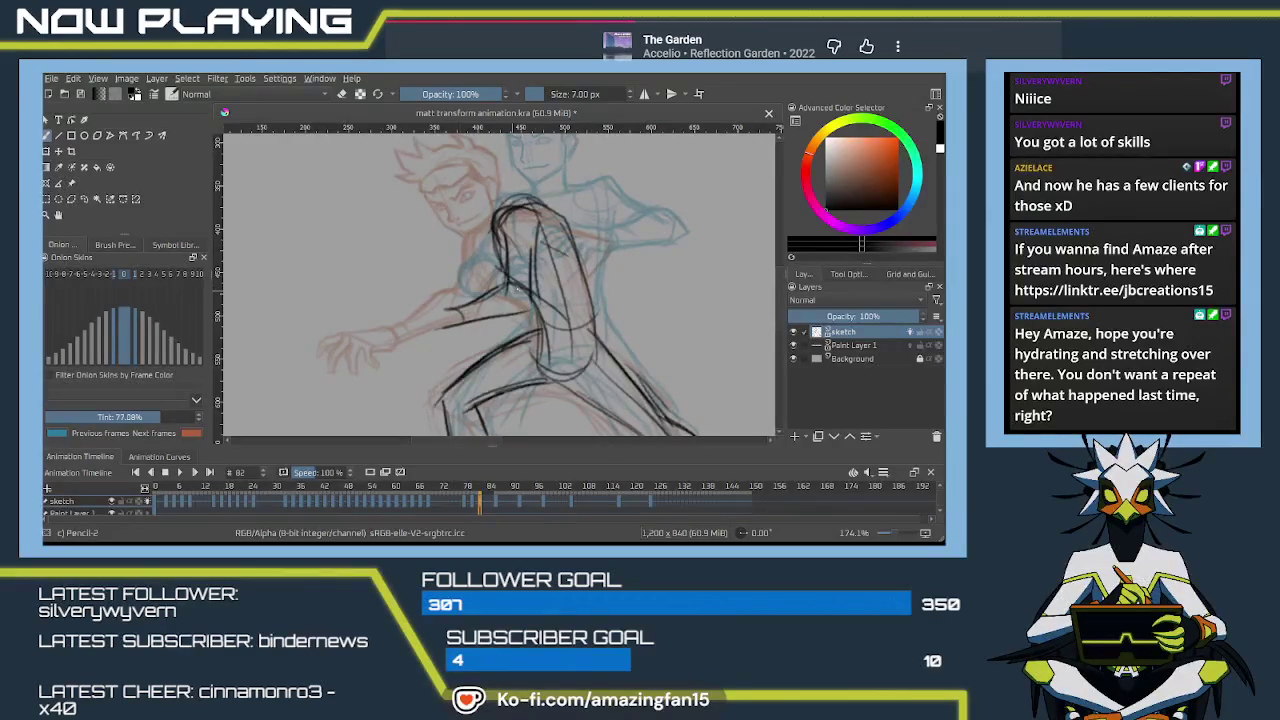
Zoom in, rotate the canvas, and draw the wrist, finger and knuckle lines of the hand
{"action": "scroll", "coordinate": [545, 283], "scroll_direction": "up", "scroll_amount": 3}
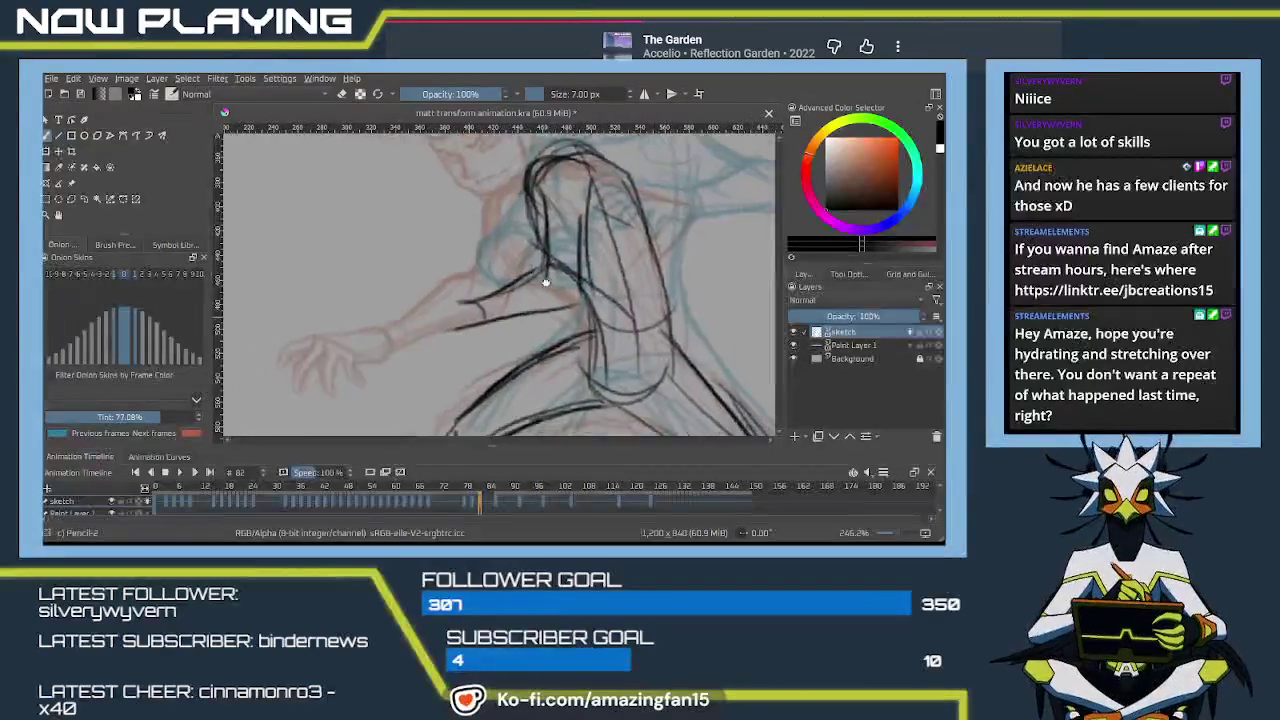
{"action": "key", "text": "6"}
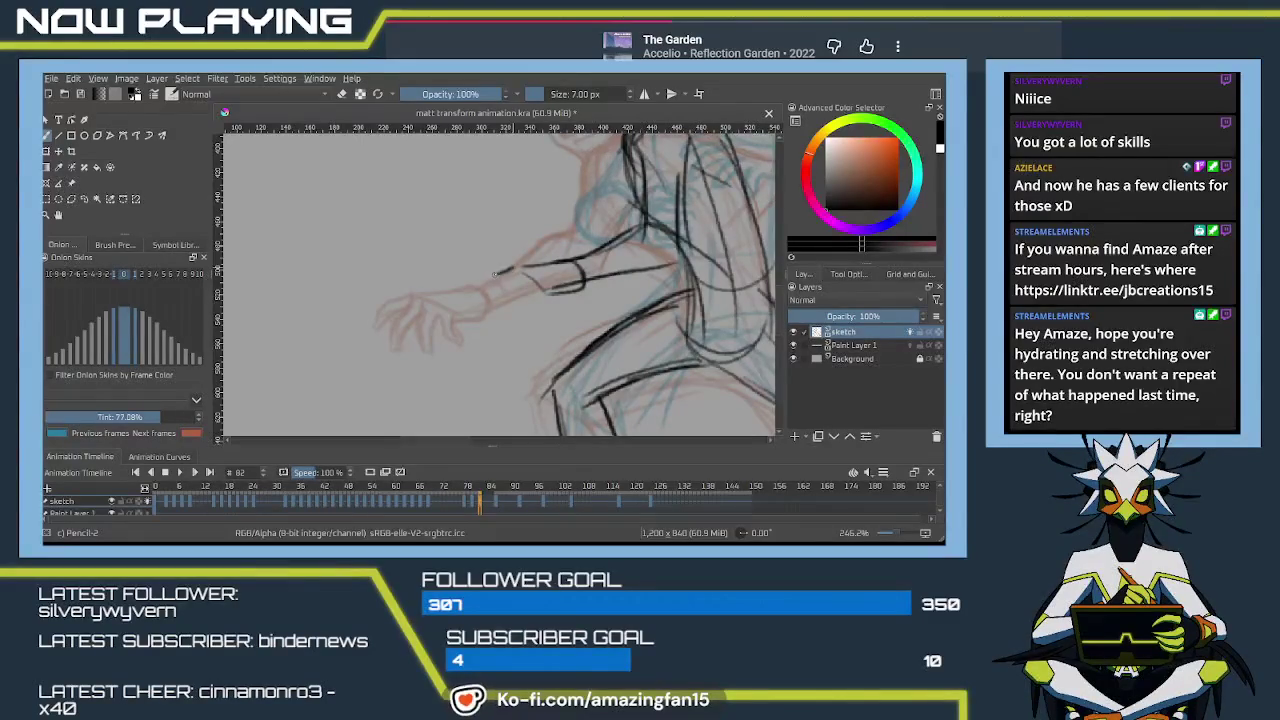
{"action": "left_click_drag", "start_coordinate": [495, 274], "coordinate": [483, 287]}
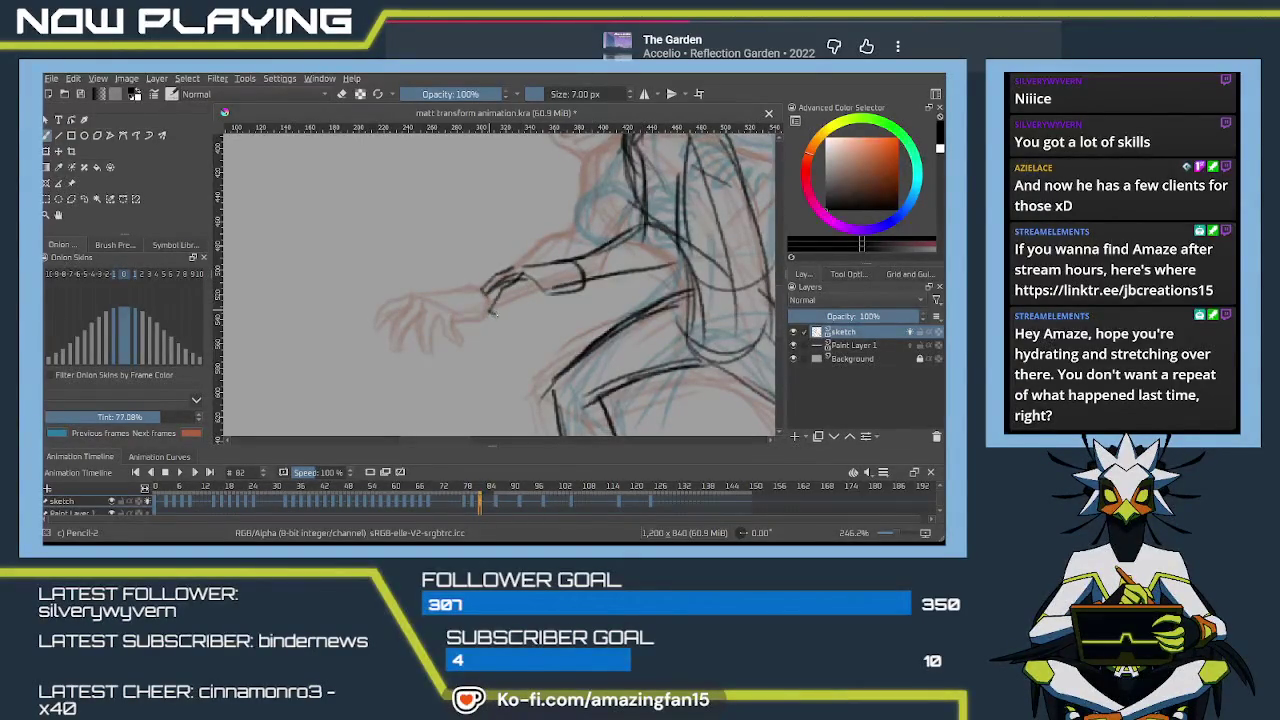
{"action": "left_click_drag", "start_coordinate": [510, 293], "coordinate": [492, 314]}
{"action": "mouse_move", "coordinate": [532, 281]}
{"action": "left_mouse_down"}
{"action": "mouse_move", "coordinate": [510, 297]}
{"action": "mouse_move", "coordinate": [515, 328]}
{"action": "mouse_move", "coordinate": [524, 321]}
{"action": "left_mouse_up"}
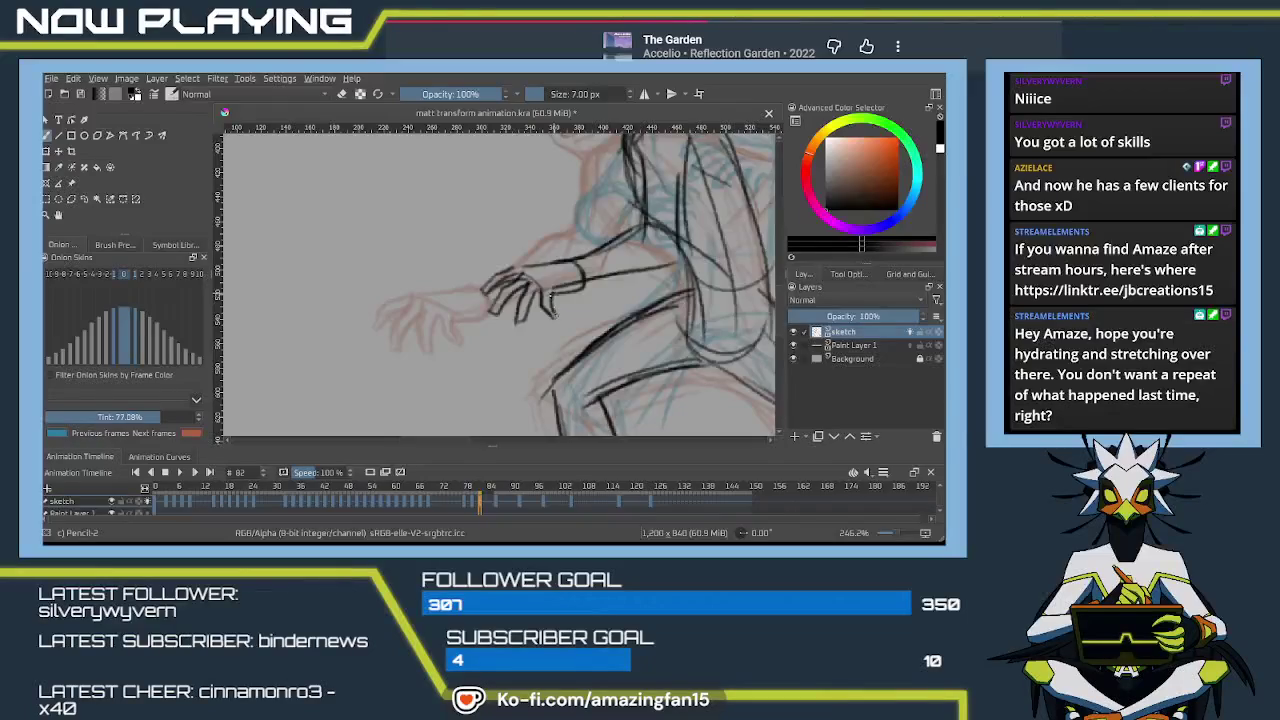
{"action": "mouse_move", "coordinate": [553, 318]}
{"action": "left_mouse_down"}
{"action": "mouse_move", "coordinate": [541, 262]}
{"action": "mouse_move", "coordinate": [505, 317]}
{"action": "left_mouse_up"}
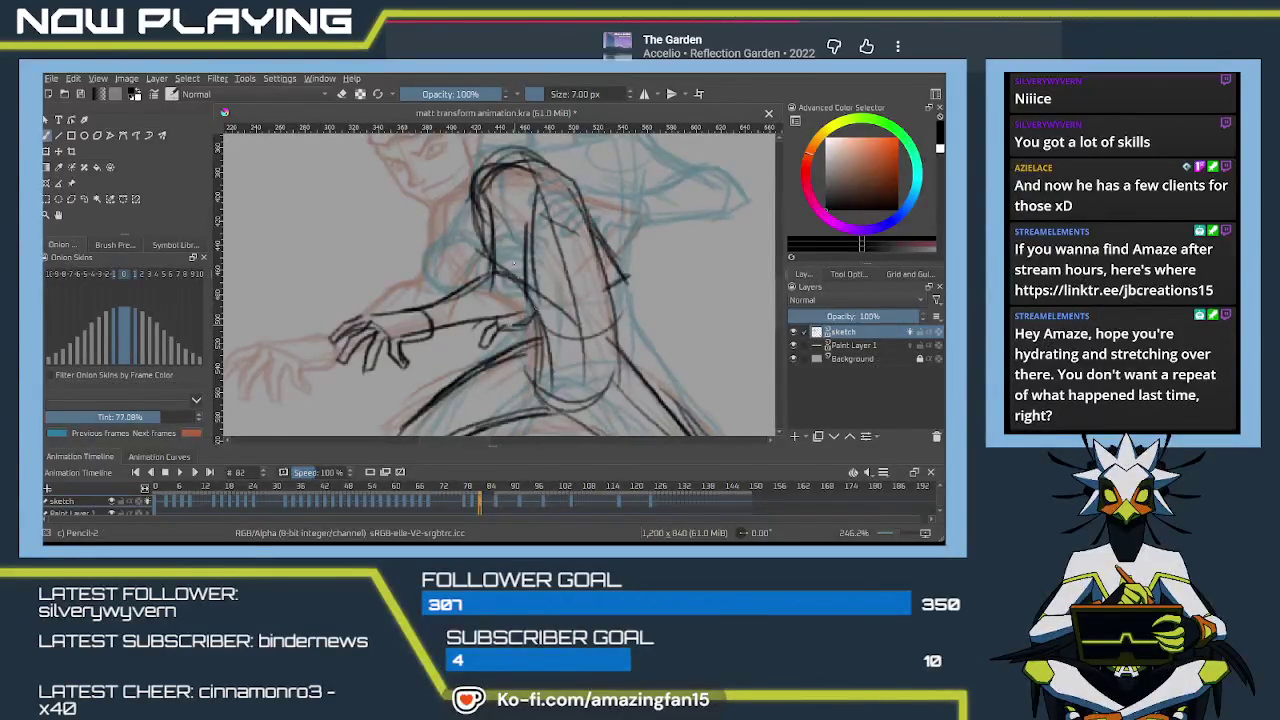
Pan down to the legs, trace the thigh and right leg, then pan back to the heads
{"action": "mouse_move", "coordinate": [513, 264]}
{"action": "left_mouse_down"}
{"action": "mouse_move", "coordinate": [561, 205]}
{"action": "mouse_move", "coordinate": [378, 302]}
{"action": "mouse_move", "coordinate": [380, 334]}
{"action": "left_mouse_up"}
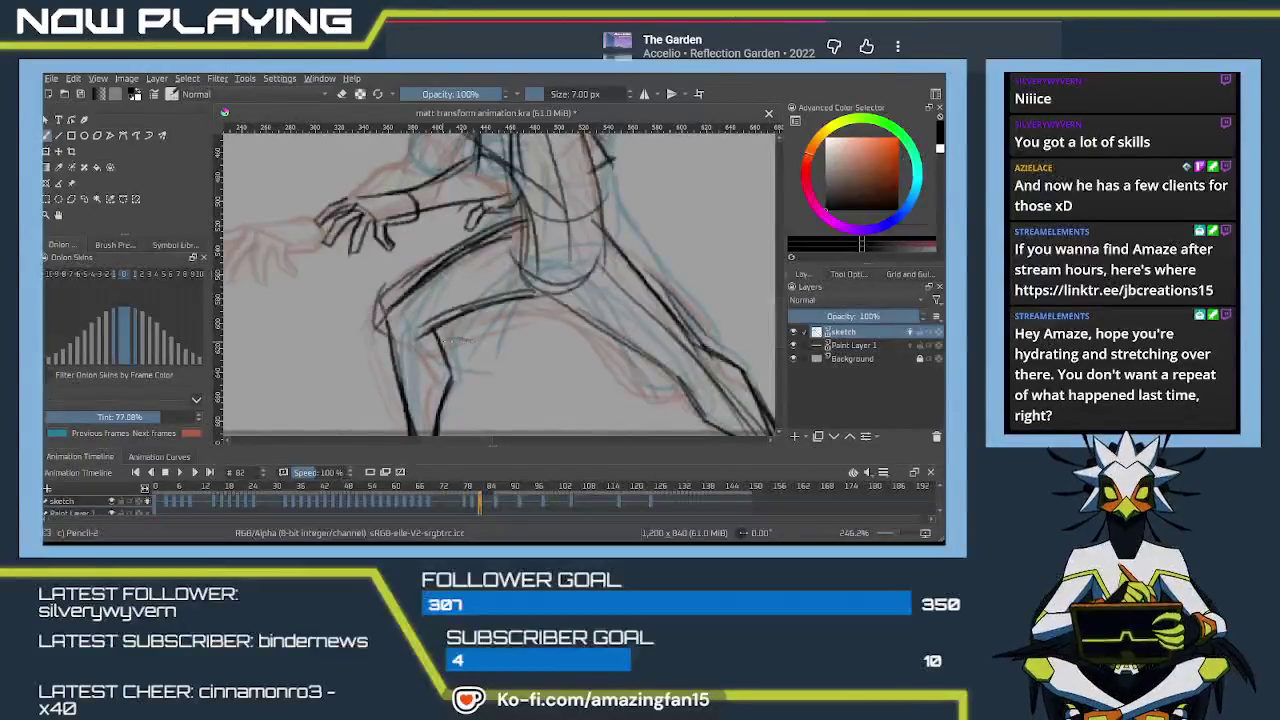
{"action": "mouse_move", "coordinate": [530, 320]}
{"action": "left_mouse_down"}
{"action": "mouse_move", "coordinate": [450, 285]}
{"action": "mouse_move", "coordinate": [572, 348]}
{"action": "left_mouse_up"}
{"action": "left_click_drag", "start_coordinate": [460, 242], "coordinate": [562, 344]}
{"action": "left_click_drag", "start_coordinate": [544, 198], "coordinate": [626, 308]}
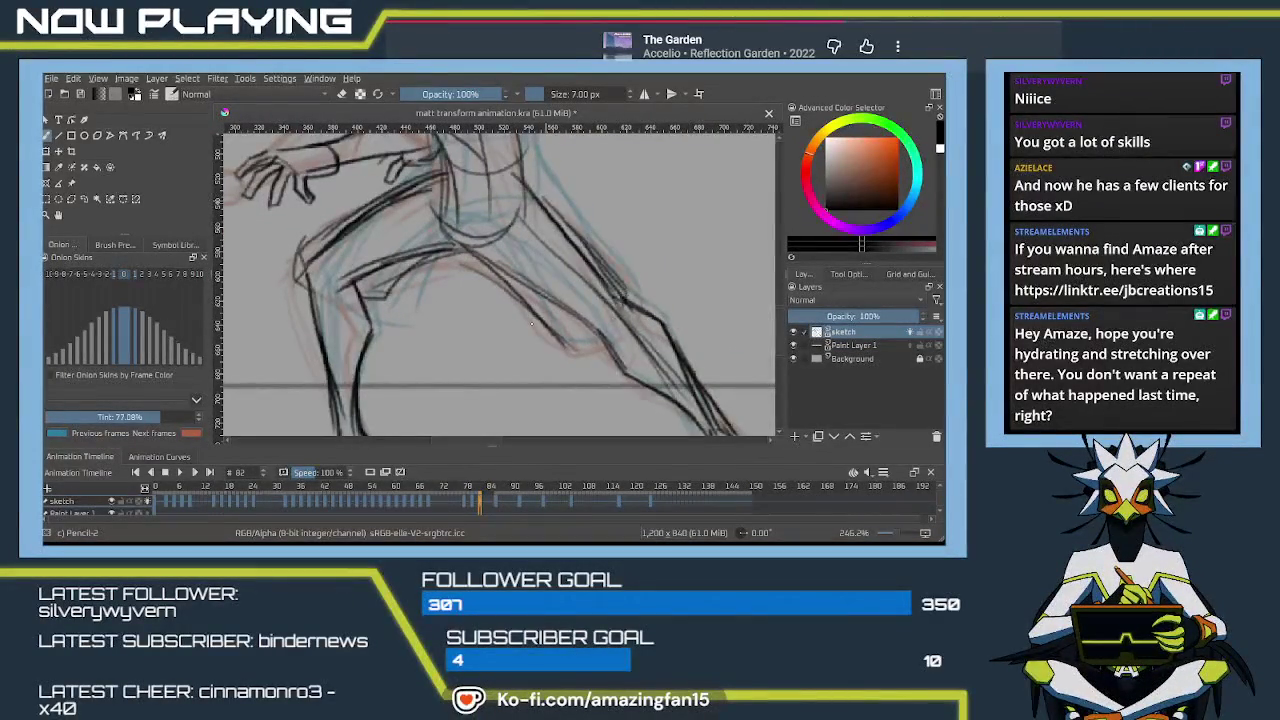
{"action": "mouse_move", "coordinate": [362, 134]}
{"action": "left_mouse_down"}
{"action": "mouse_move", "coordinate": [486, 234]}
{"action": "mouse_move", "coordinate": [483, 292]}
{"action": "left_mouse_up"}
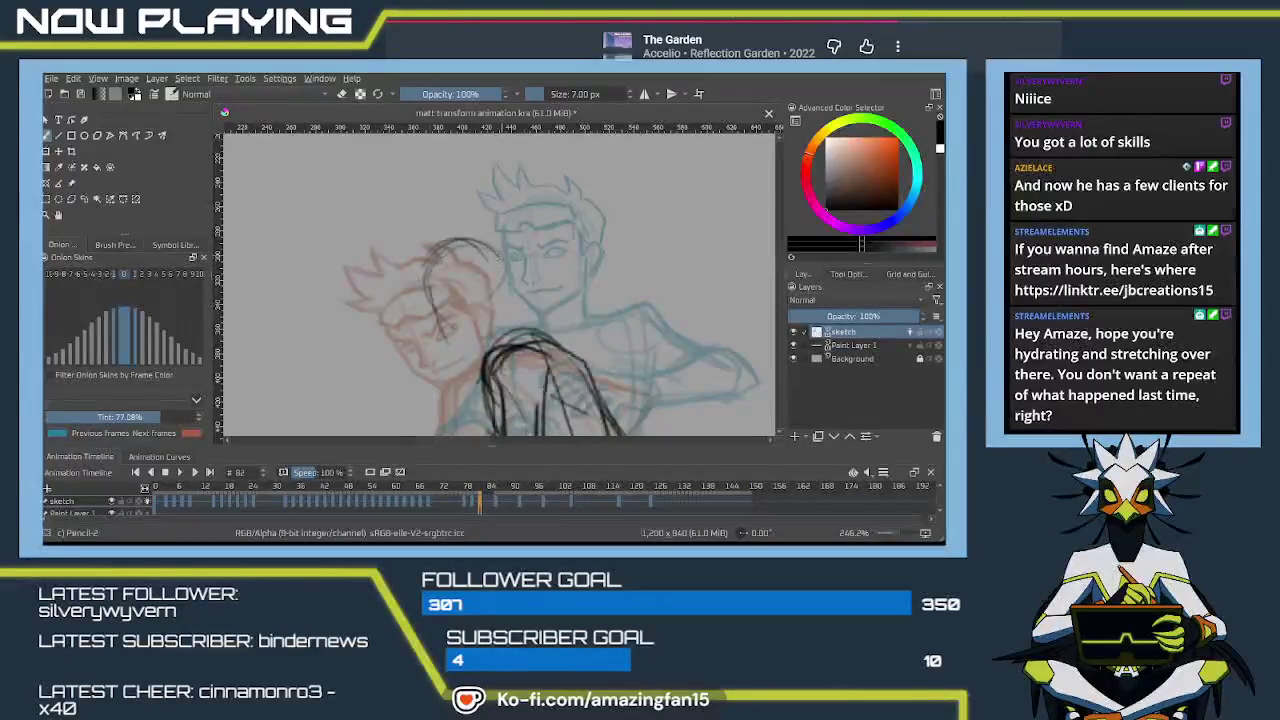
Trace dark pencil strokes over the red face sketch to outline the head and hair
{"action": "left_click_drag", "start_coordinate": [430, 292], "coordinate": [480, 342]}
{"action": "left_click_drag", "start_coordinate": [438, 270], "coordinate": [480, 346]}
{"action": "mouse_move", "coordinate": [442, 290]}
{"action": "left_mouse_down"}
{"action": "mouse_move", "coordinate": [498, 322]}
{"action": "mouse_move", "coordinate": [430, 314]}
{"action": "left_mouse_up"}
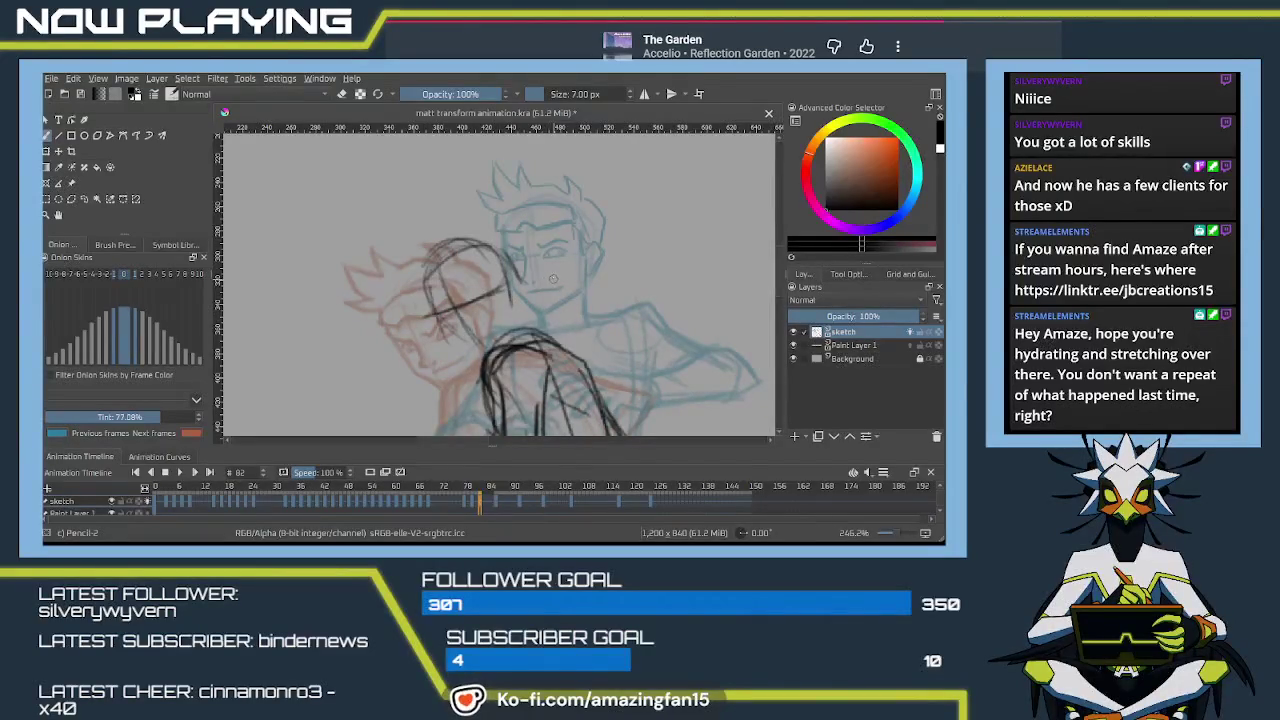
{"action": "scroll", "coordinate": [553, 279], "scroll_direction": "up", "scroll_amount": 2}
{"action": "scroll", "coordinate": [493, 312], "scroll_direction": "up", "scroll_amount": 2}
Draw the side of the face, cross-face strokes, and lines down the neck to the shoulder
{"action": "left_click_drag", "start_coordinate": [450, 318], "coordinate": [490, 286]}
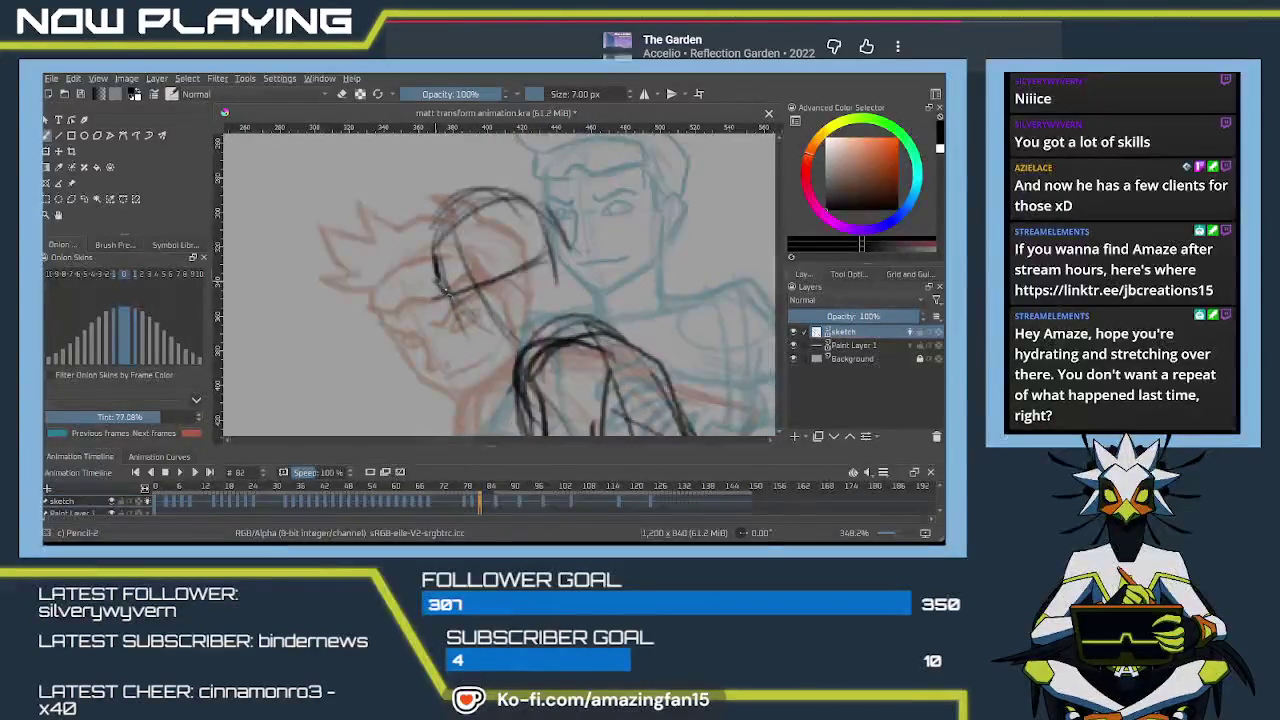
{"action": "mouse_move", "coordinate": [458, 310]}
{"action": "left_mouse_down"}
{"action": "mouse_move", "coordinate": [480, 350]}
{"action": "mouse_move", "coordinate": [521, 361]}
{"action": "left_mouse_up"}
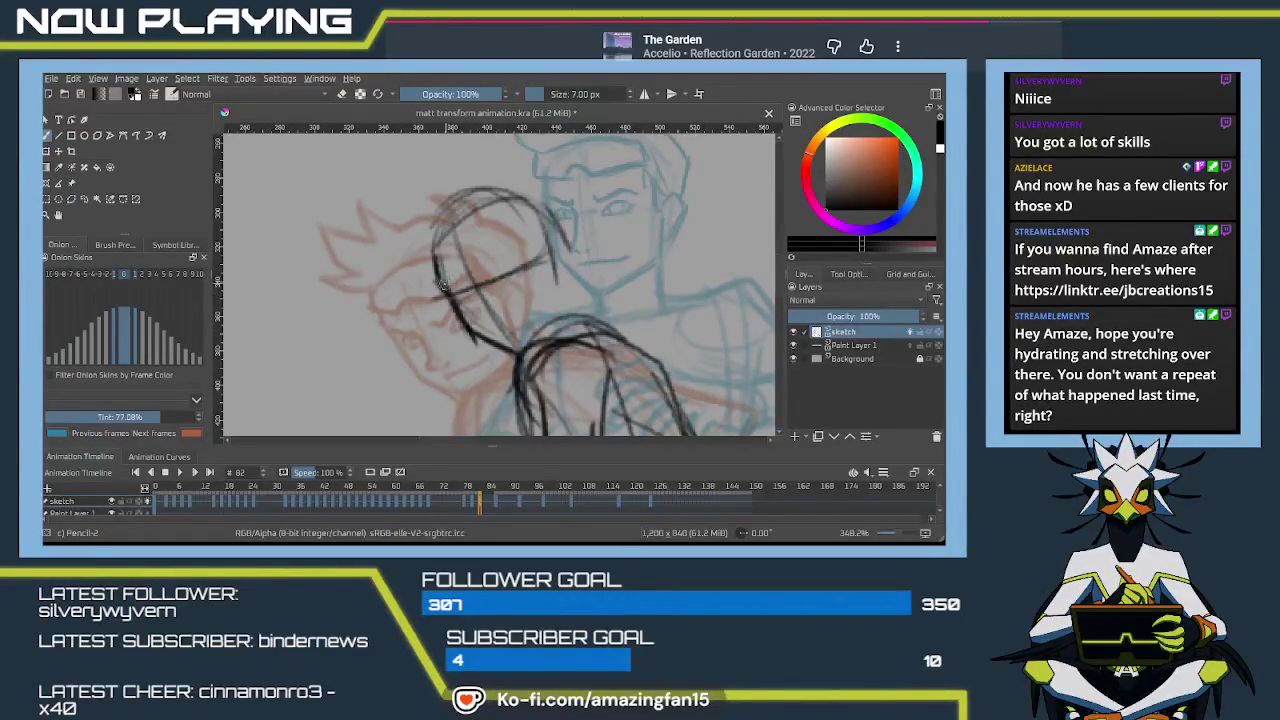
{"action": "left_click_drag", "start_coordinate": [437, 286], "coordinate": [471, 280]}
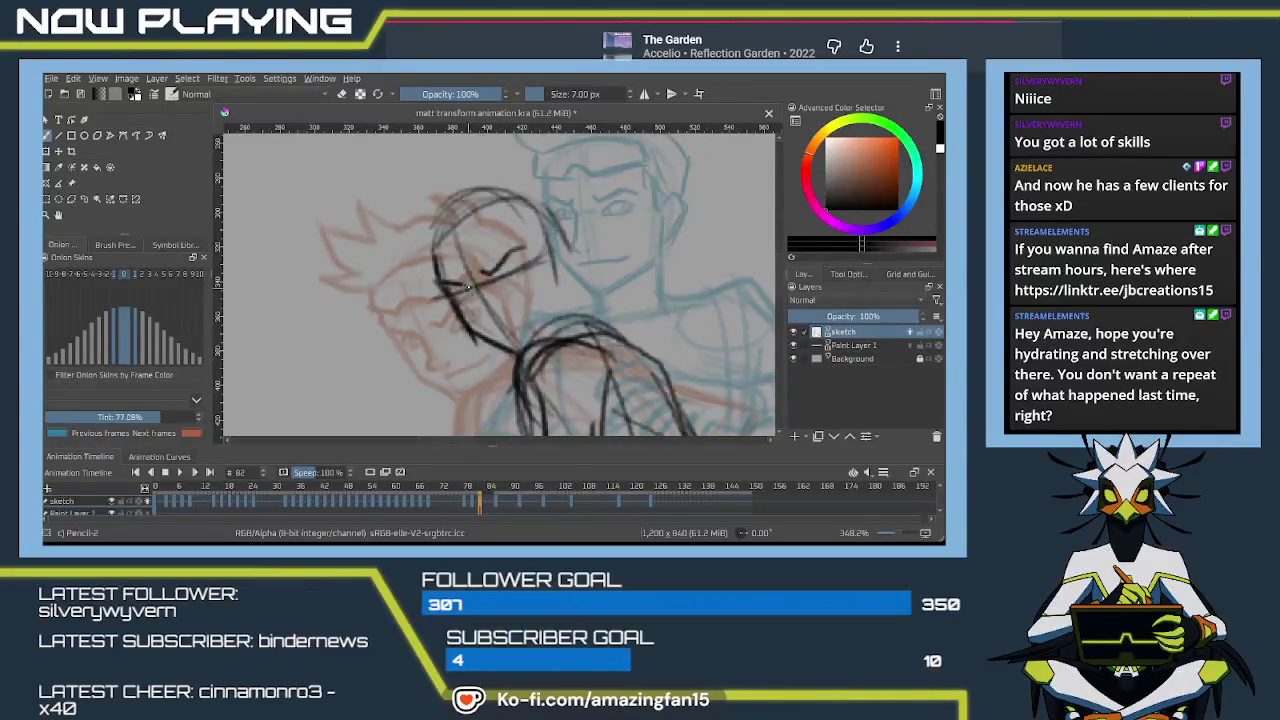
{"action": "left_click_drag", "start_coordinate": [467, 287], "coordinate": [494, 330]}
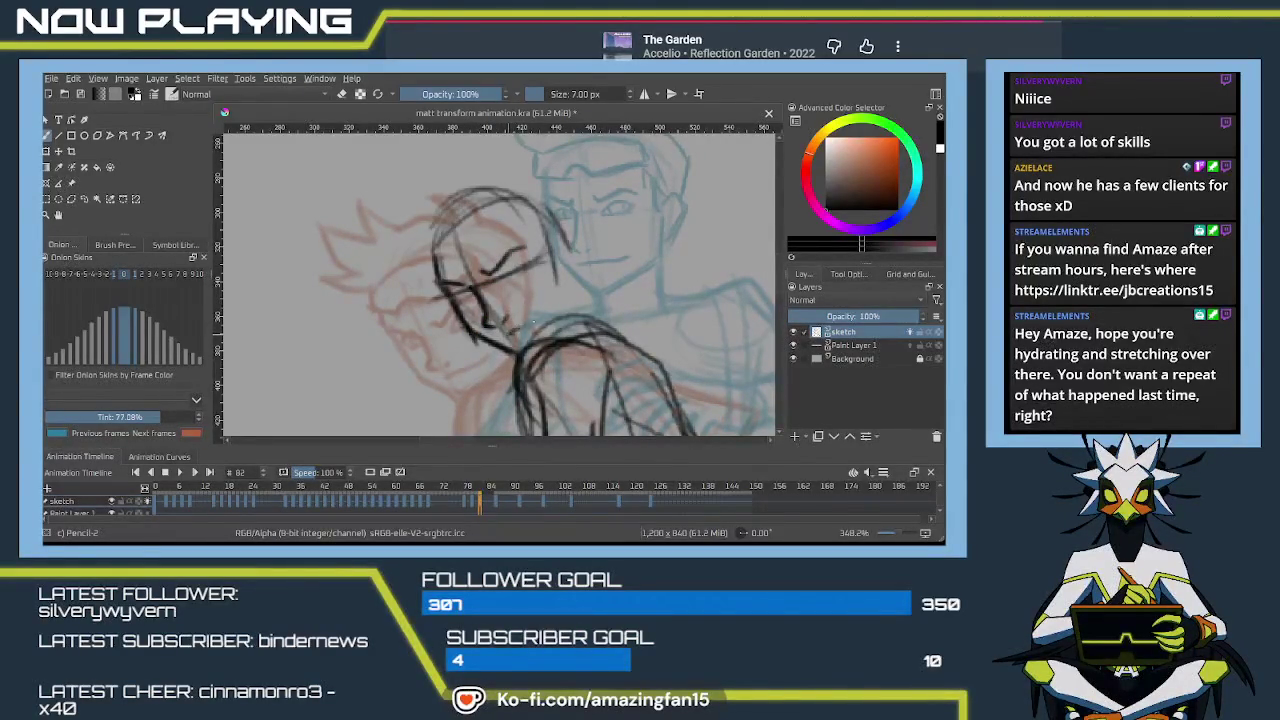
{"action": "mouse_move", "coordinate": [533, 322]}
{"action": "left_mouse_down"}
{"action": "mouse_move", "coordinate": [507, 334]}
{"action": "mouse_move", "coordinate": [551, 305]}
{"action": "left_mouse_up"}
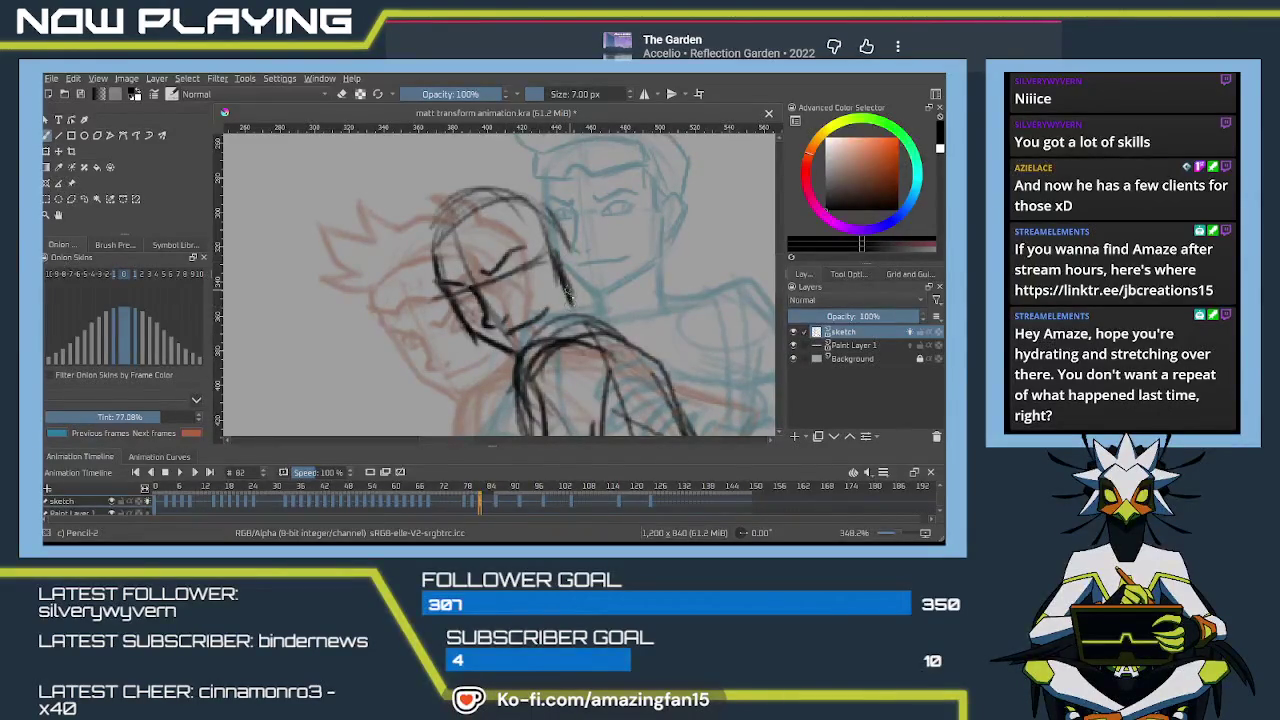
{"action": "mouse_move", "coordinate": [576, 274]}
{"action": "left_mouse_down"}
{"action": "mouse_move", "coordinate": [630, 346]}
{"action": "mouse_move", "coordinate": [511, 232]}
{"action": "mouse_move", "coordinate": [608, 256]}
{"action": "left_mouse_up"}
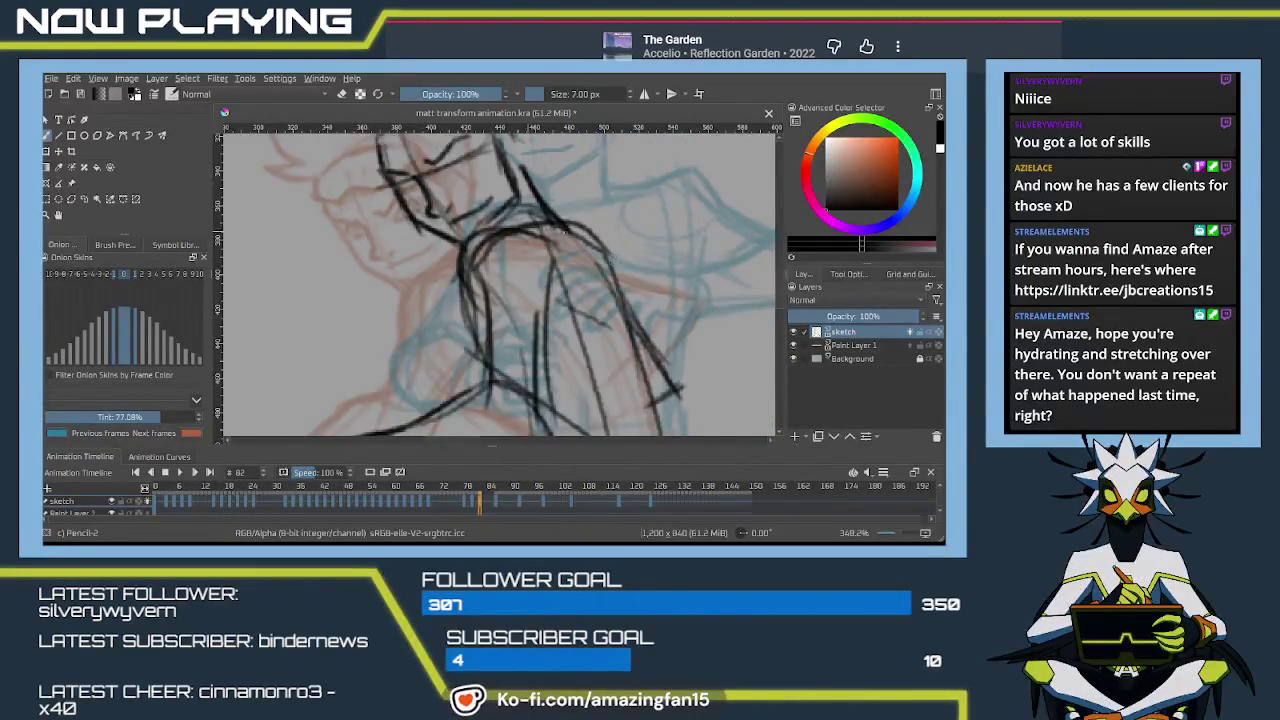
Draw the shoulder curve in several strokes, plus the jaw and neck line
{"action": "left_click_drag", "start_coordinate": [536, 228], "coordinate": [634, 302]}
{"action": "left_click_drag", "start_coordinate": [582, 244], "coordinate": [652, 338]}
{"action": "left_click_drag", "start_coordinate": [602, 224], "coordinate": [634, 328]}
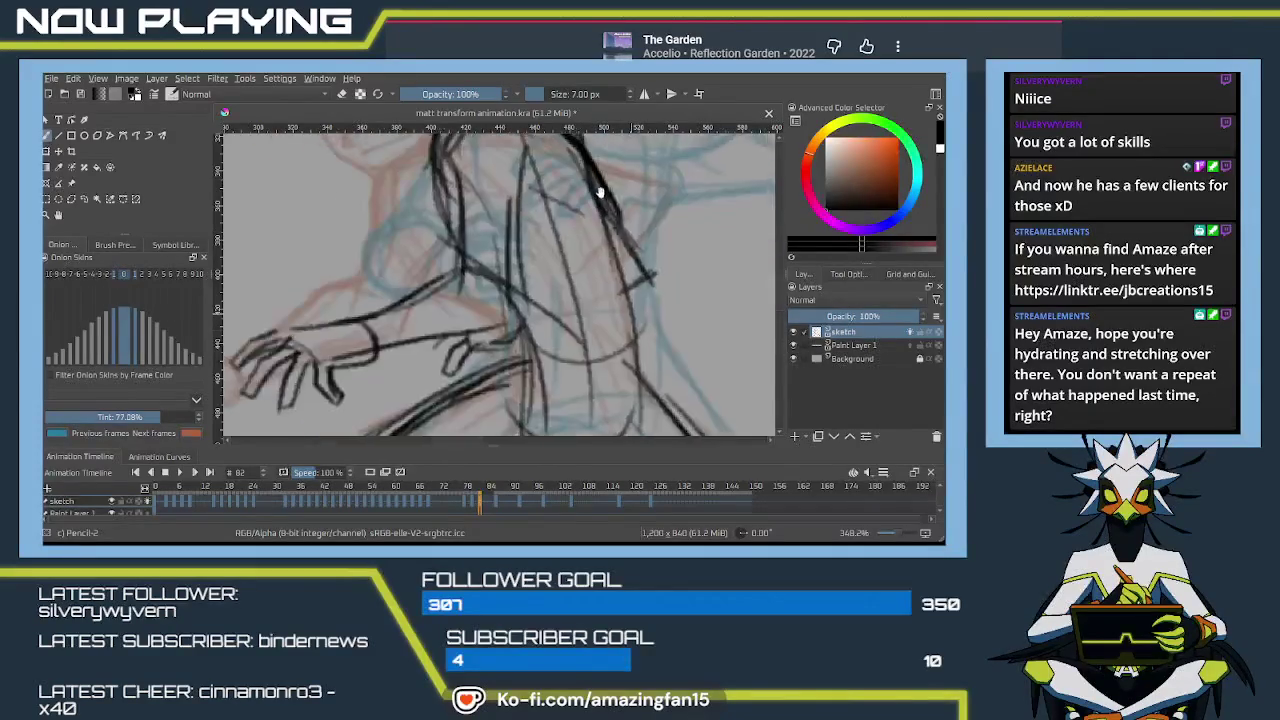
{"action": "mouse_move", "coordinate": [610, 196]}
{"action": "left_mouse_down"}
{"action": "mouse_move", "coordinate": [632, 328]}
{"action": "mouse_move", "coordinate": [628, 415]}
{"action": "left_mouse_up"}
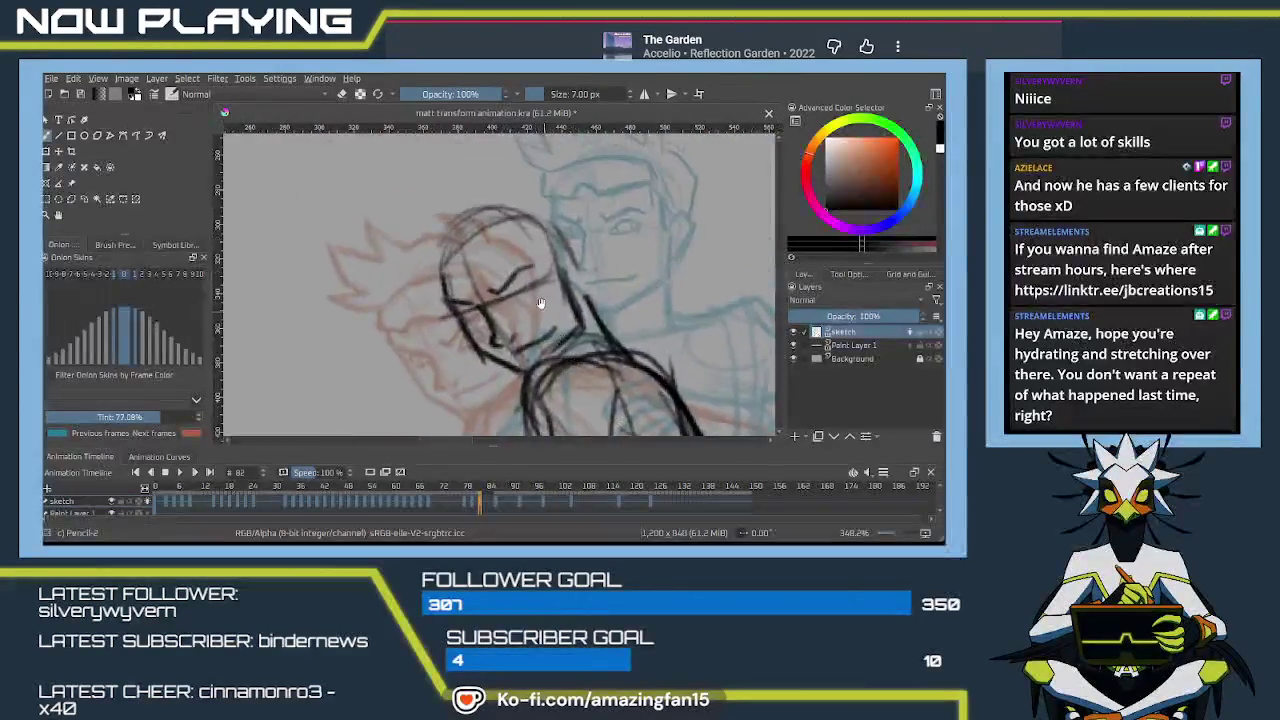
{"action": "left_click_drag", "start_coordinate": [566, 274], "coordinate": [578, 330]}
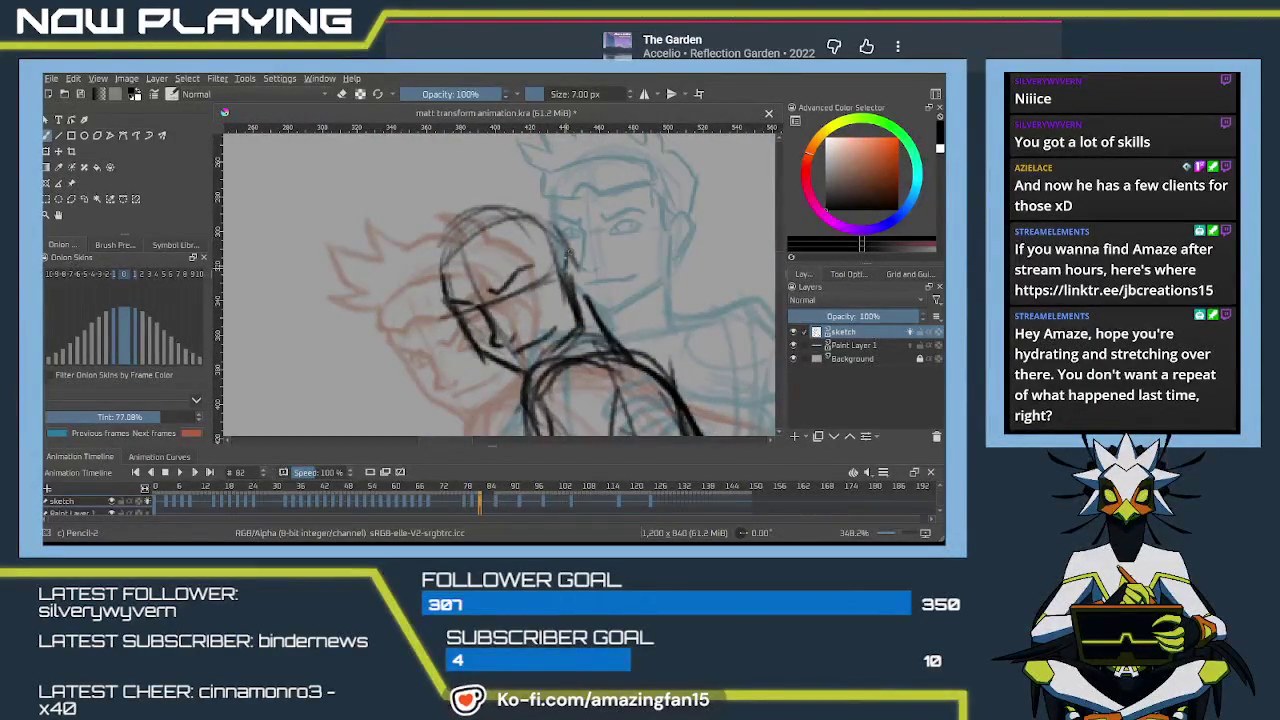
{"action": "left_click_drag", "start_coordinate": [564, 250], "coordinate": [585, 266]}
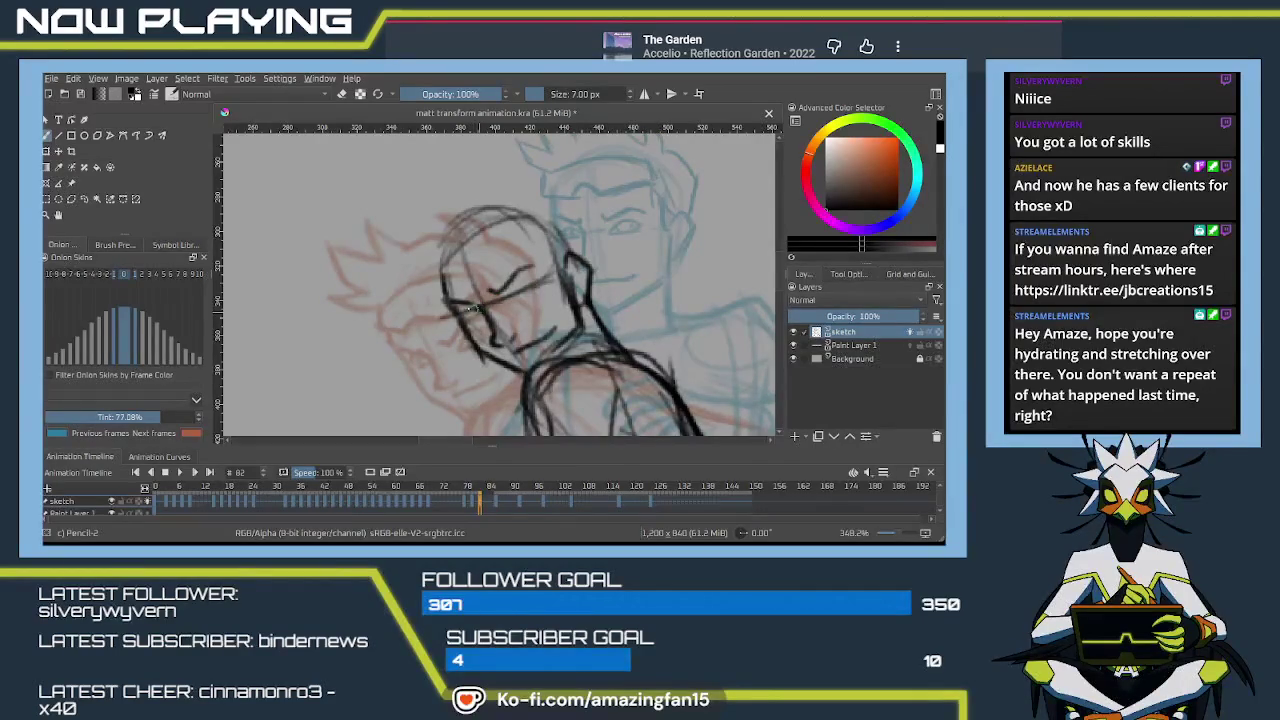
Mark in the eye and brow, then outline the left side and top of the hair
{"action": "mouse_move", "coordinate": [468, 310]}
{"action": "left_mouse_down"}
{"action": "mouse_move", "coordinate": [483, 313]}
{"action": "mouse_move", "coordinate": [473, 316]}
{"action": "left_mouse_up"}
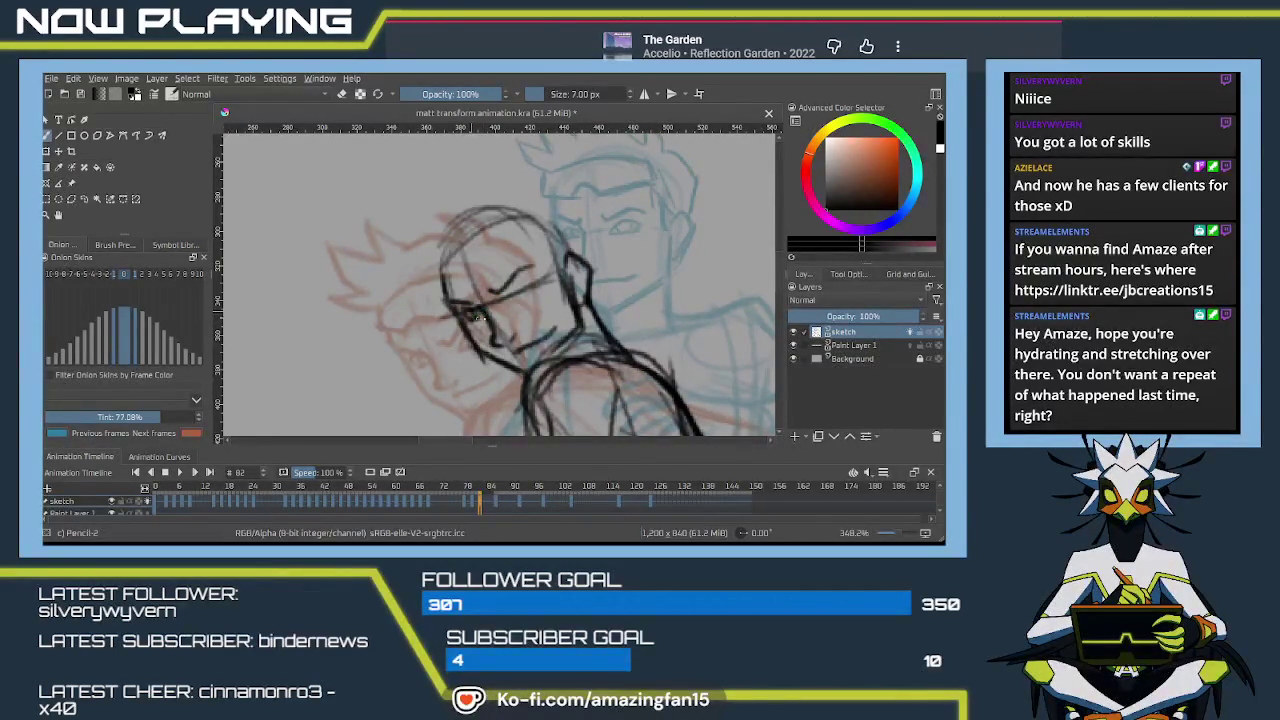
{"action": "left_click_drag", "start_coordinate": [506, 288], "coordinate": [514, 292]}
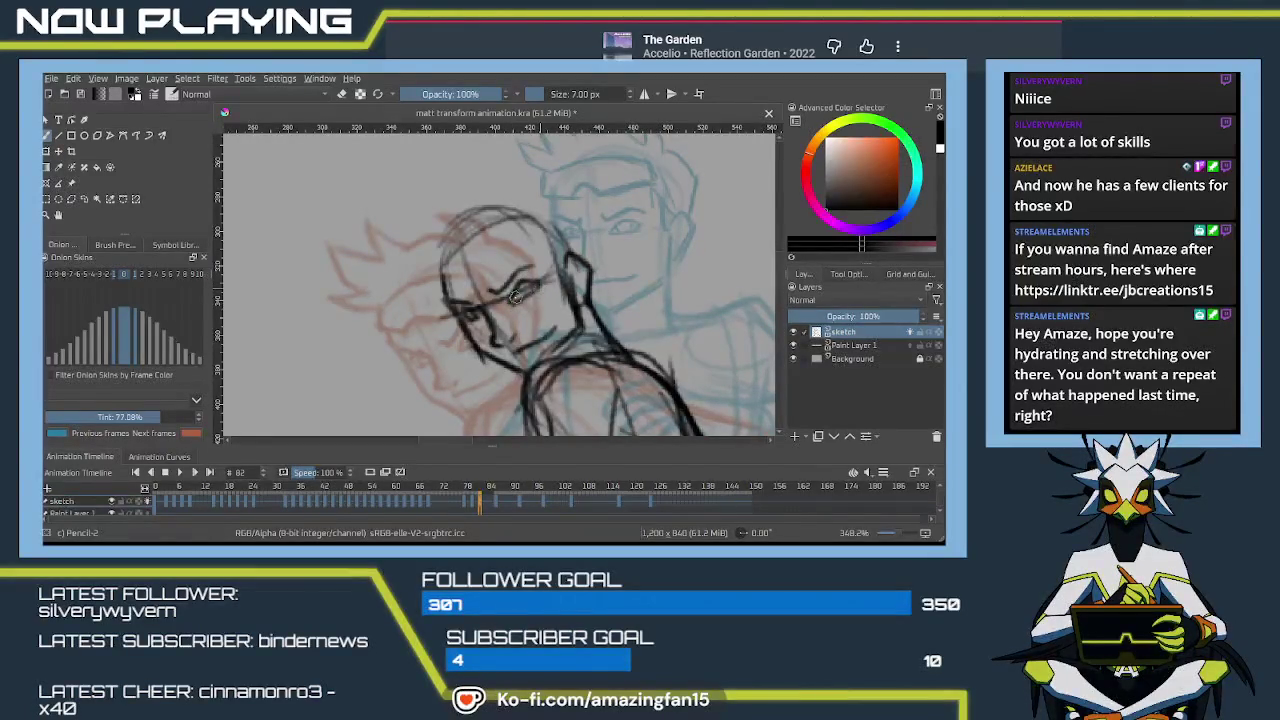
{"action": "left_click_drag", "start_coordinate": [514, 297], "coordinate": [520, 292]}
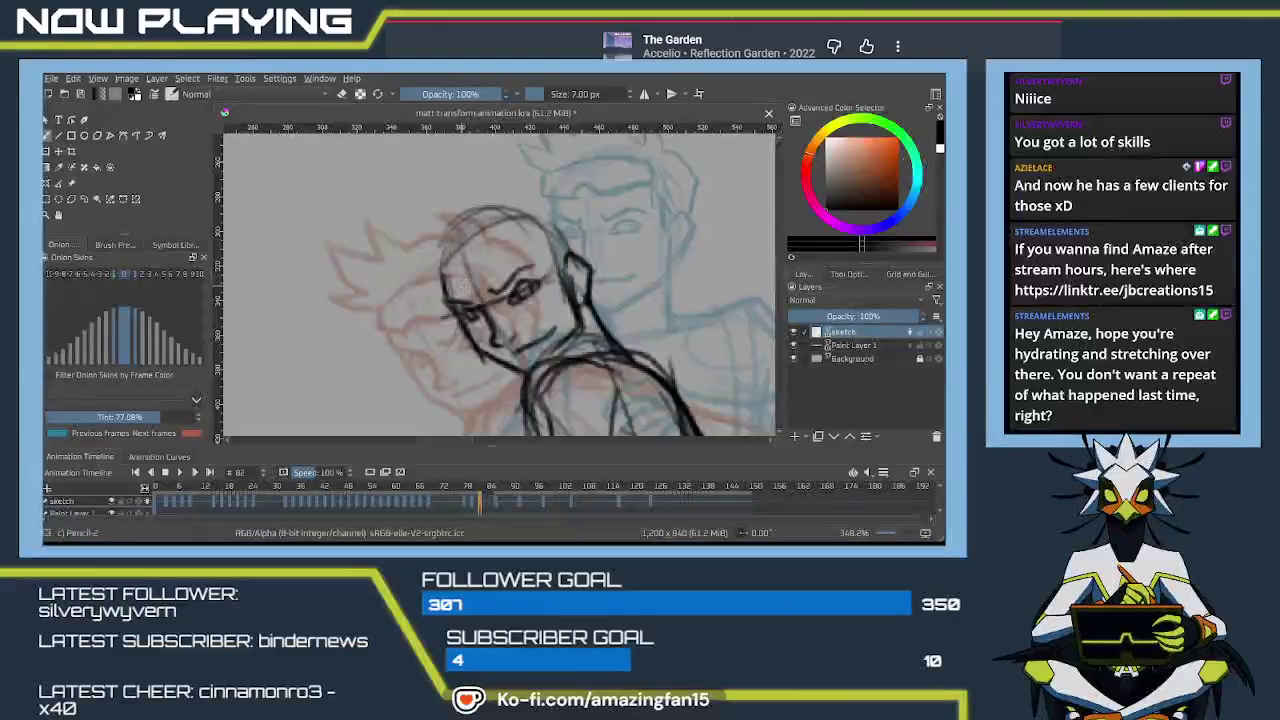
{"action": "left_click_drag", "start_coordinate": [496, 262], "coordinate": [534, 226]}
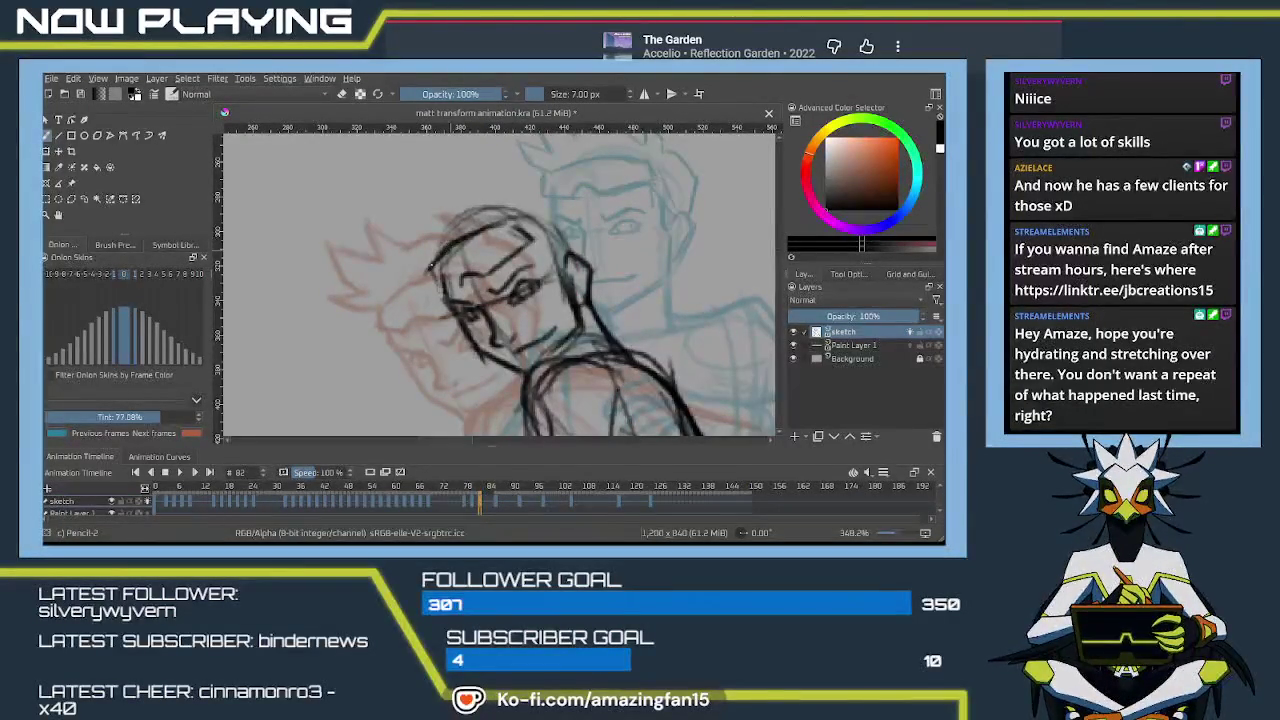
{"action": "mouse_move", "coordinate": [430, 285]}
{"action": "left_mouse_down"}
{"action": "mouse_move", "coordinate": [530, 235]}
{"action": "mouse_move", "coordinate": [562, 266]}
{"action": "mouse_move", "coordinate": [552, 270]}
{"action": "left_mouse_up"}
With the canvas view rotated, draw spiky hair strands over the head and along the hairline
{"action": "key", "text": "4"}
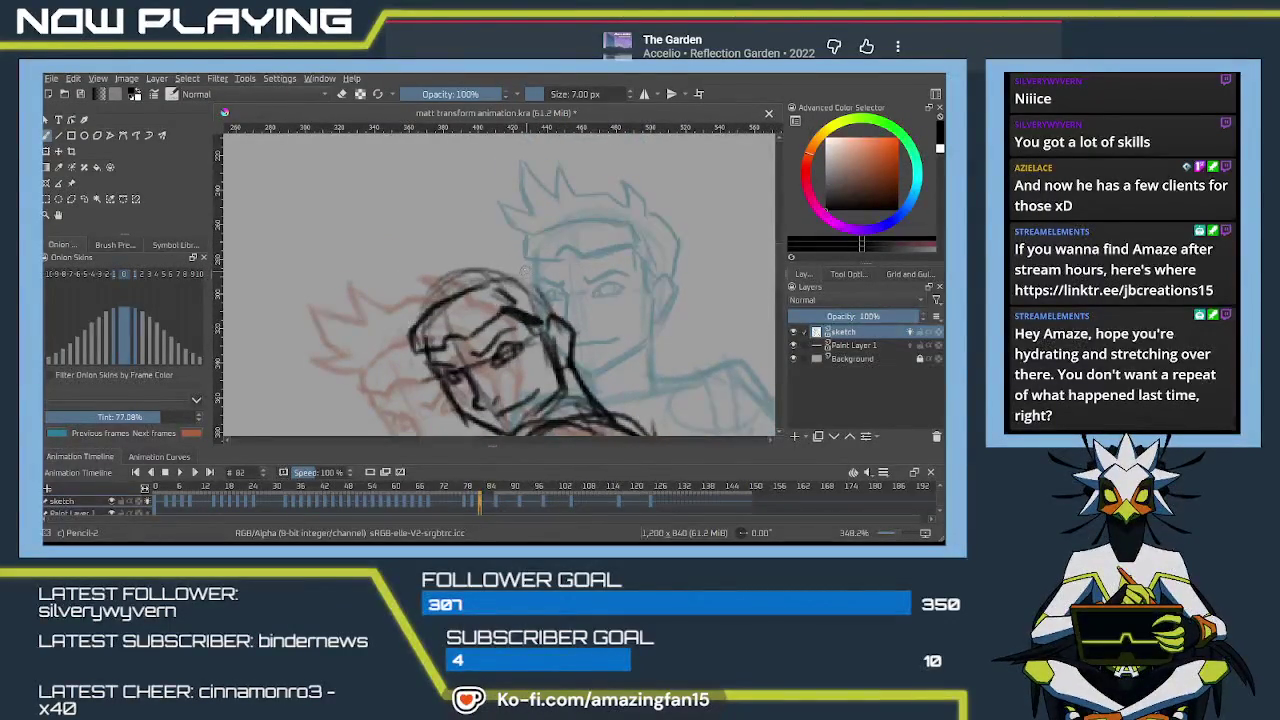
{"action": "mouse_move", "coordinate": [522, 268]}
{"action": "left_mouse_down"}
{"action": "mouse_move", "coordinate": [508, 246]}
{"action": "mouse_move", "coordinate": [474, 240]}
{"action": "mouse_move", "coordinate": [498, 266]}
{"action": "mouse_move", "coordinate": [455, 254]}
{"action": "left_mouse_up"}
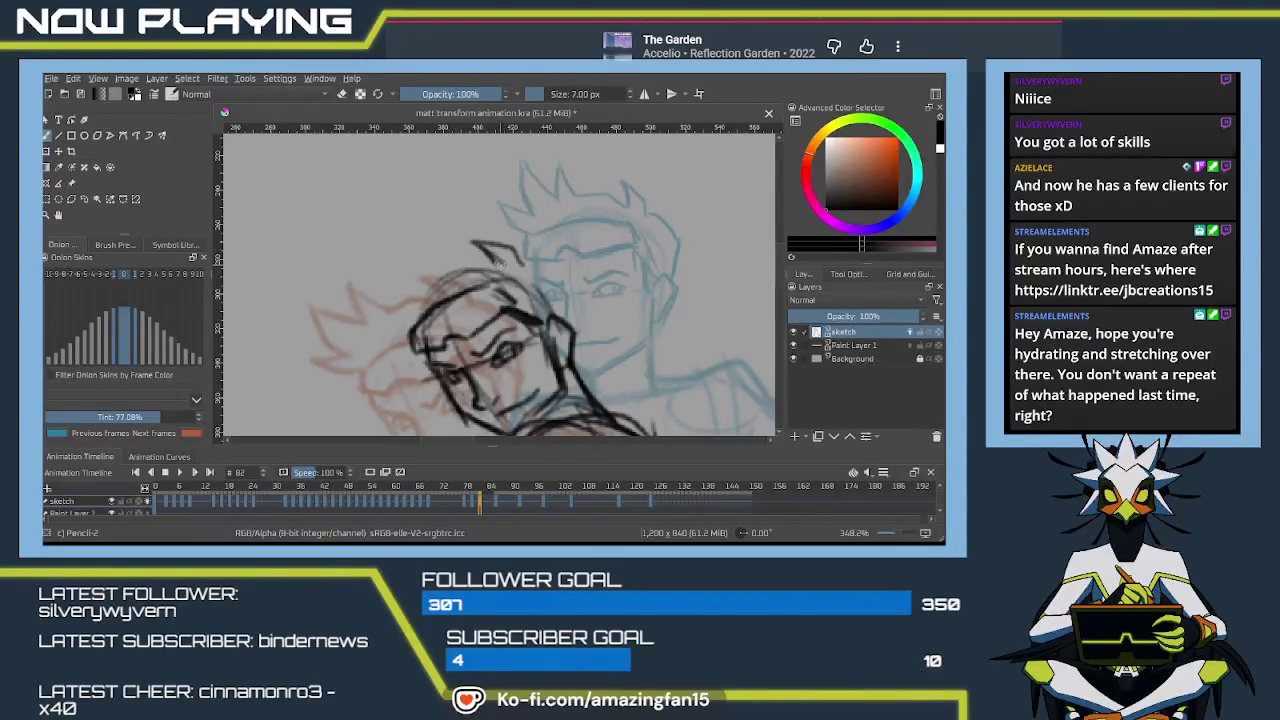
{"action": "left_click_drag", "start_coordinate": [498, 265], "coordinate": [366, 268]}
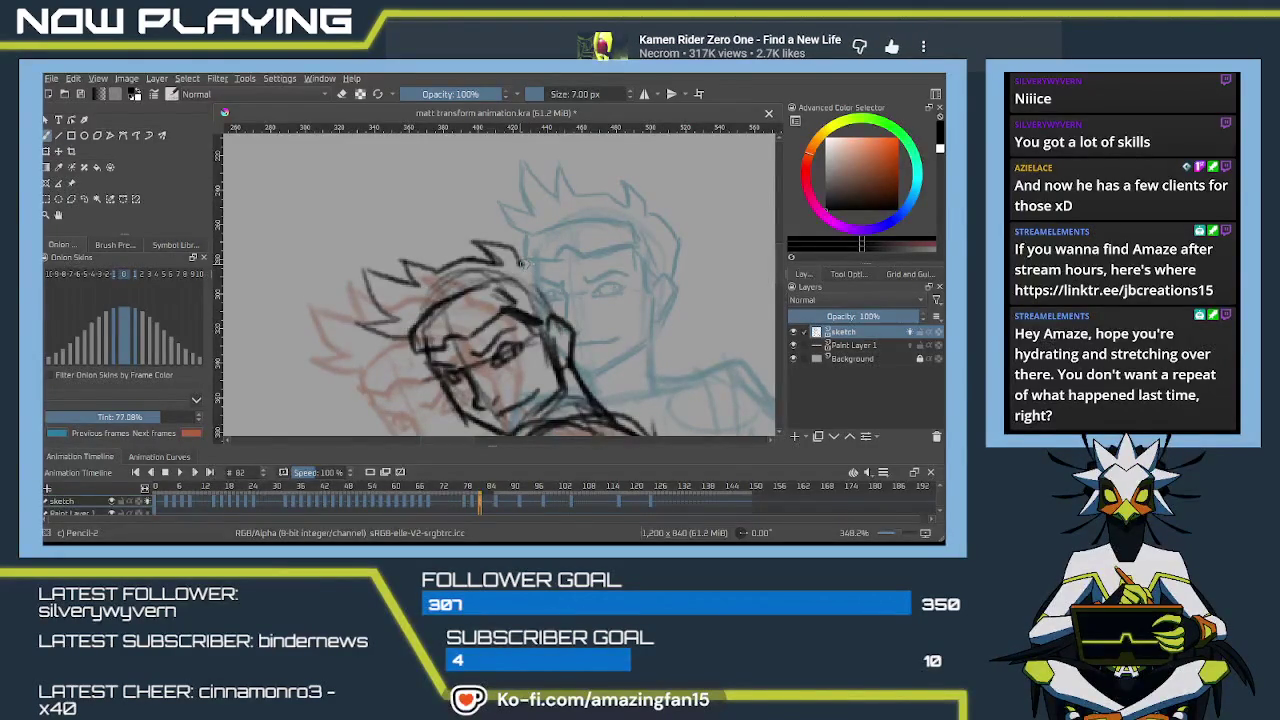
{"action": "left_click_drag", "start_coordinate": [523, 265], "coordinate": [565, 280]}
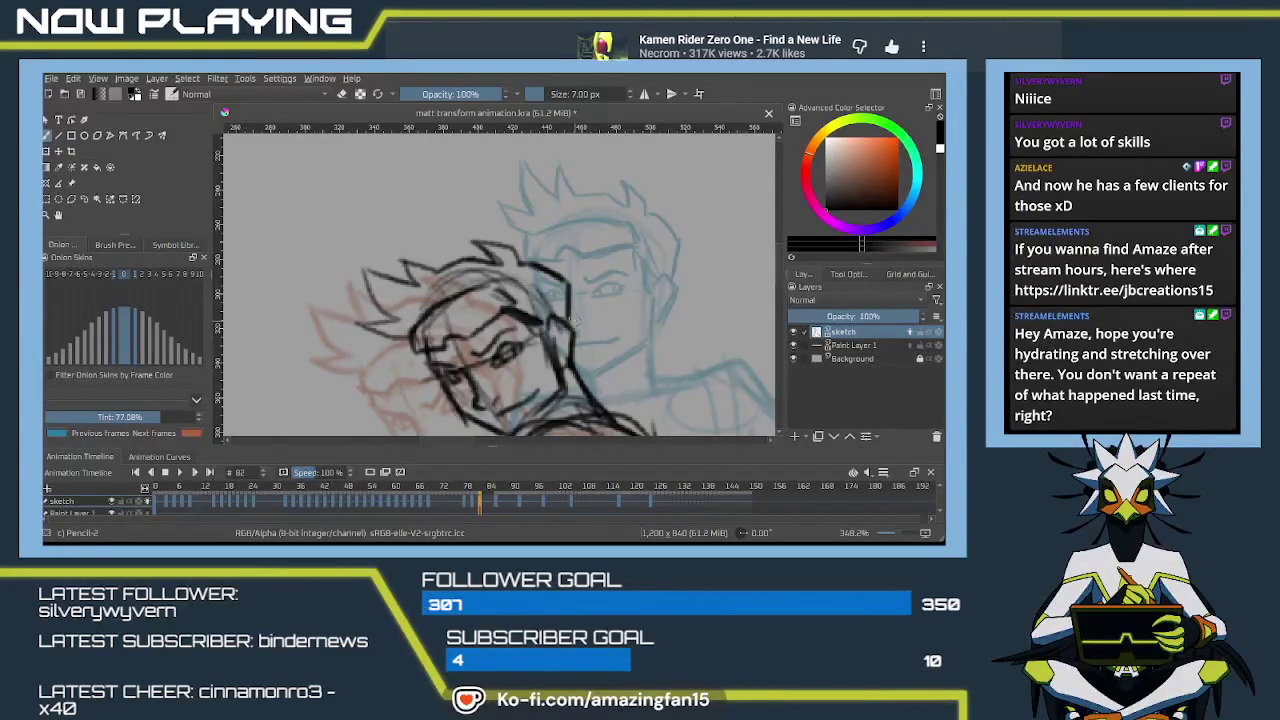
{"action": "scroll", "coordinate": [574, 318], "scroll_direction": "down", "scroll_amount": 2}
{"action": "scroll", "coordinate": [573, 340], "scroll_direction": "down", "scroll_amount": 3}
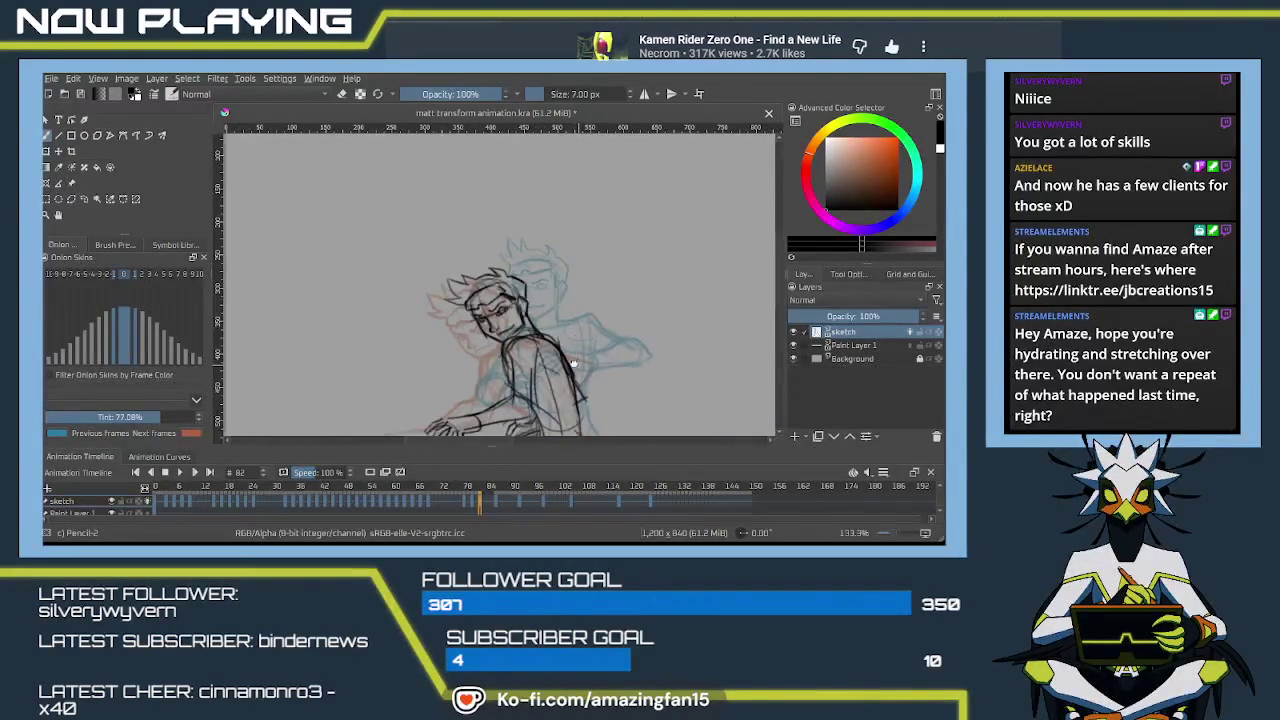
Zoom out to show the whole figure and save the animation file with Ctrl+S
{"action": "left_click_drag", "start_coordinate": [573, 362], "coordinate": [582, 290]}
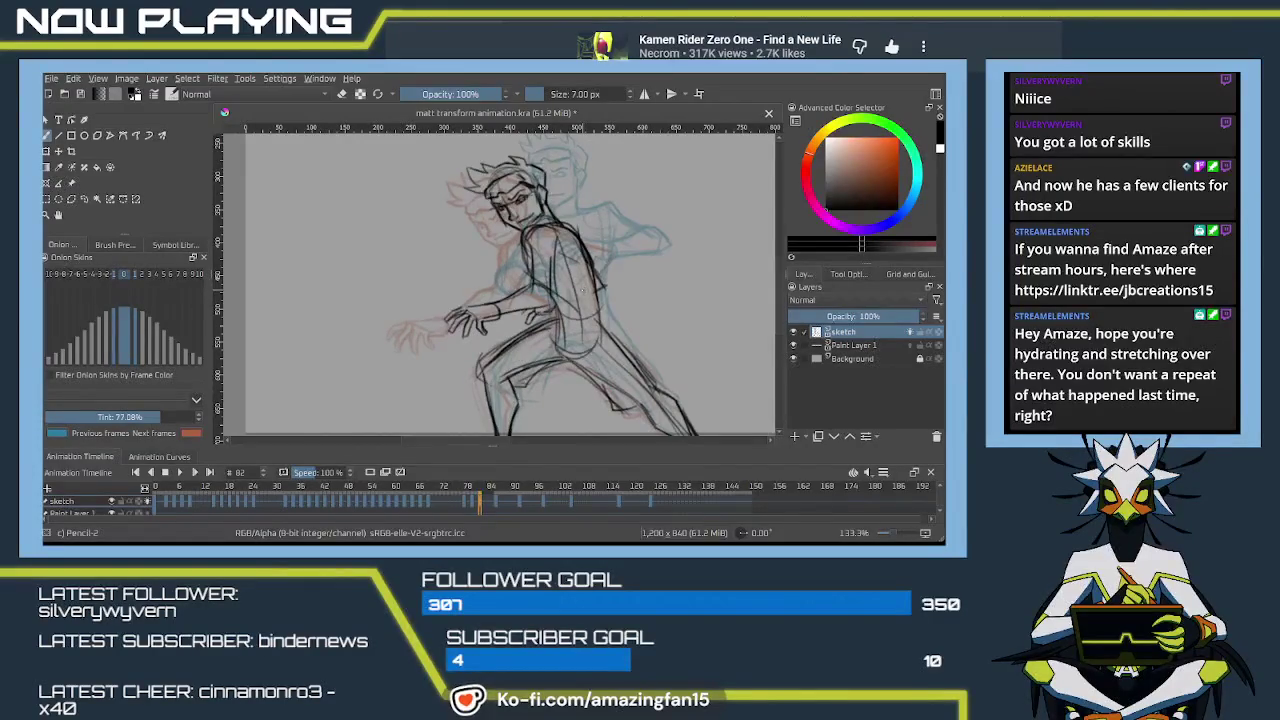
{"action": "scroll", "coordinate": [581, 290], "scroll_direction": "down", "scroll_amount": 1}
{"action": "scroll", "coordinate": [580, 291], "scroll_direction": "down", "scroll_amount": 1}
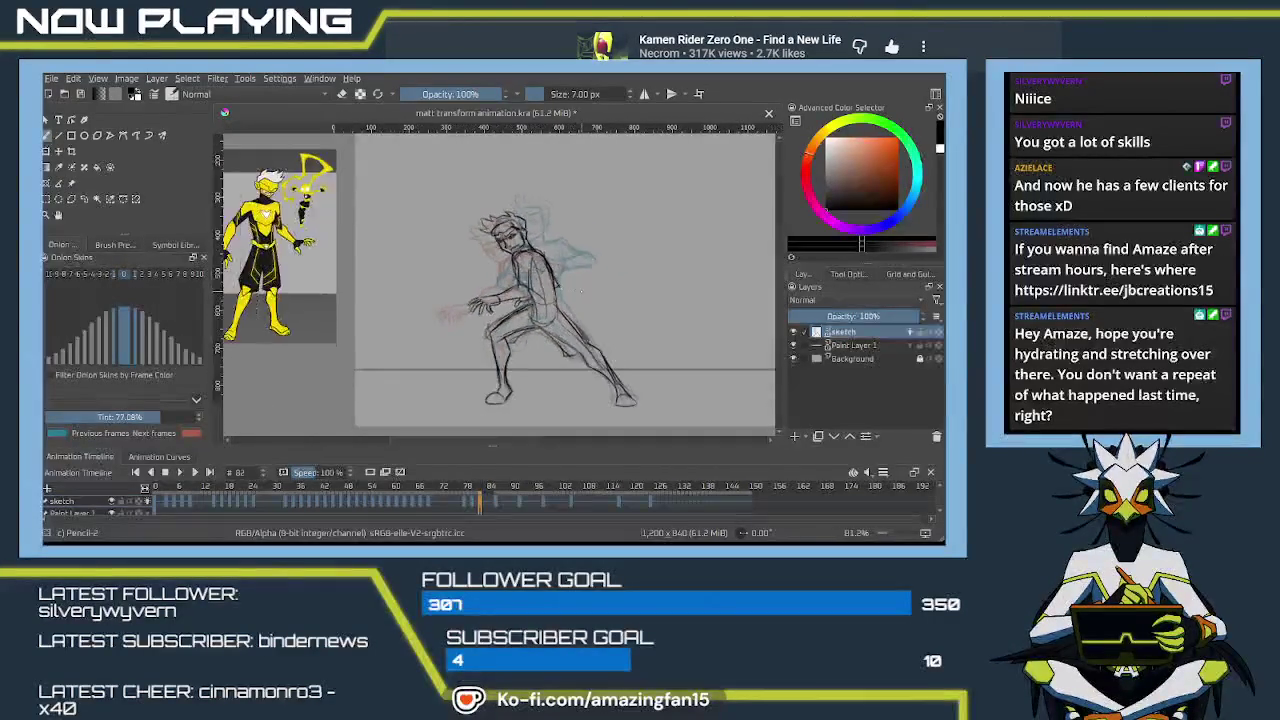
{"action": "scroll", "coordinate": [580, 291], "scroll_direction": "down", "scroll_amount": 1}
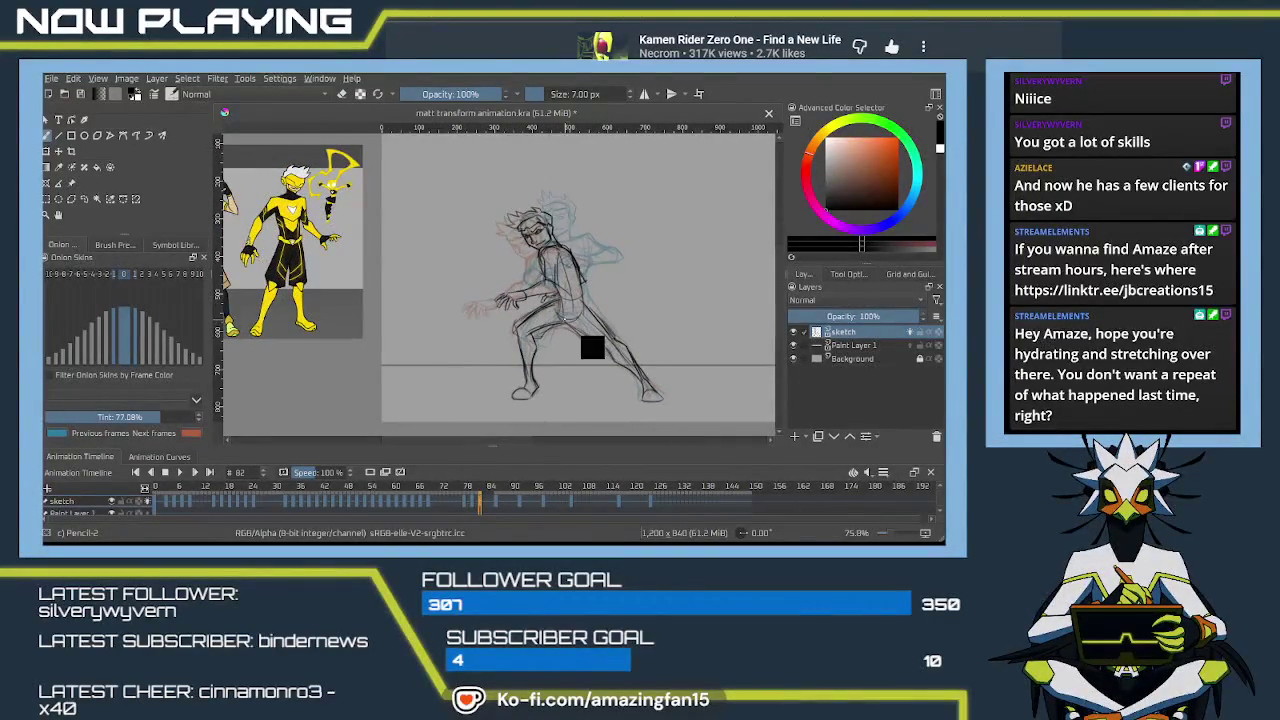
{"action": "key", "text": "ctrl+s"}
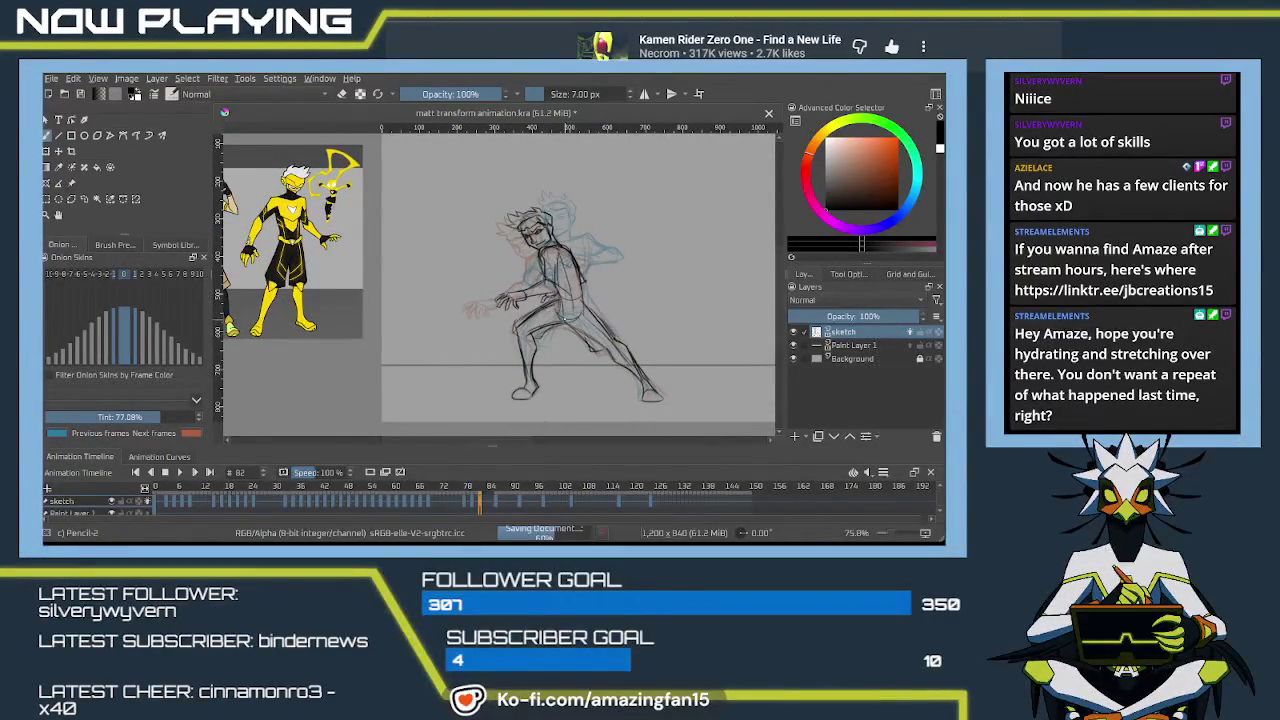